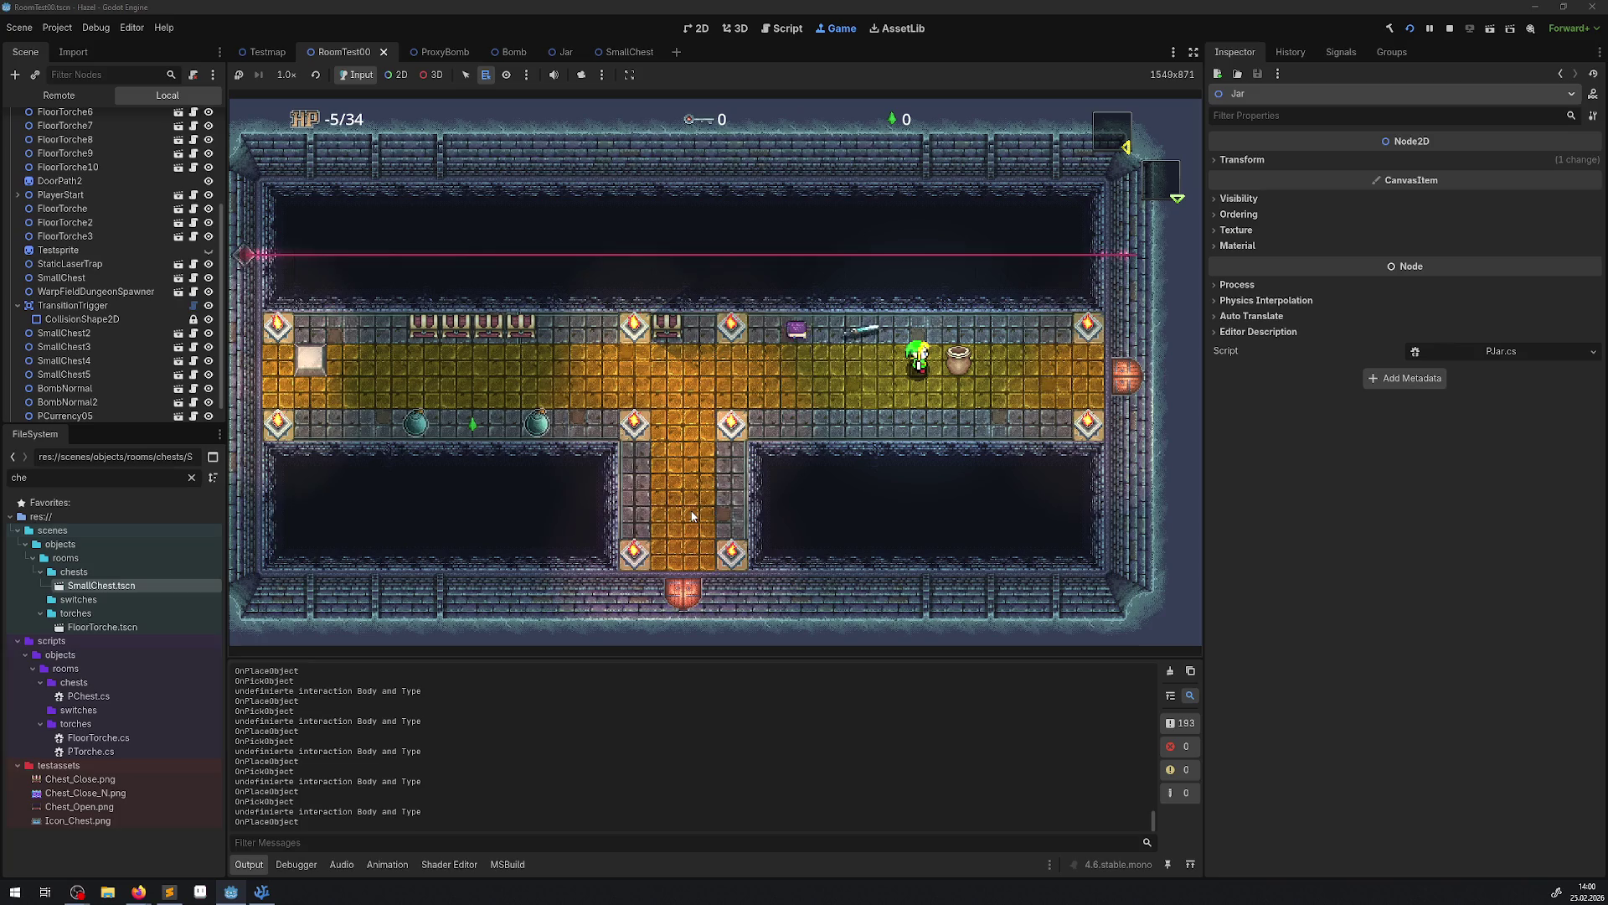
With Space, pick up the jar, carry it up and down, and set it back down beside the hero.
key("space")
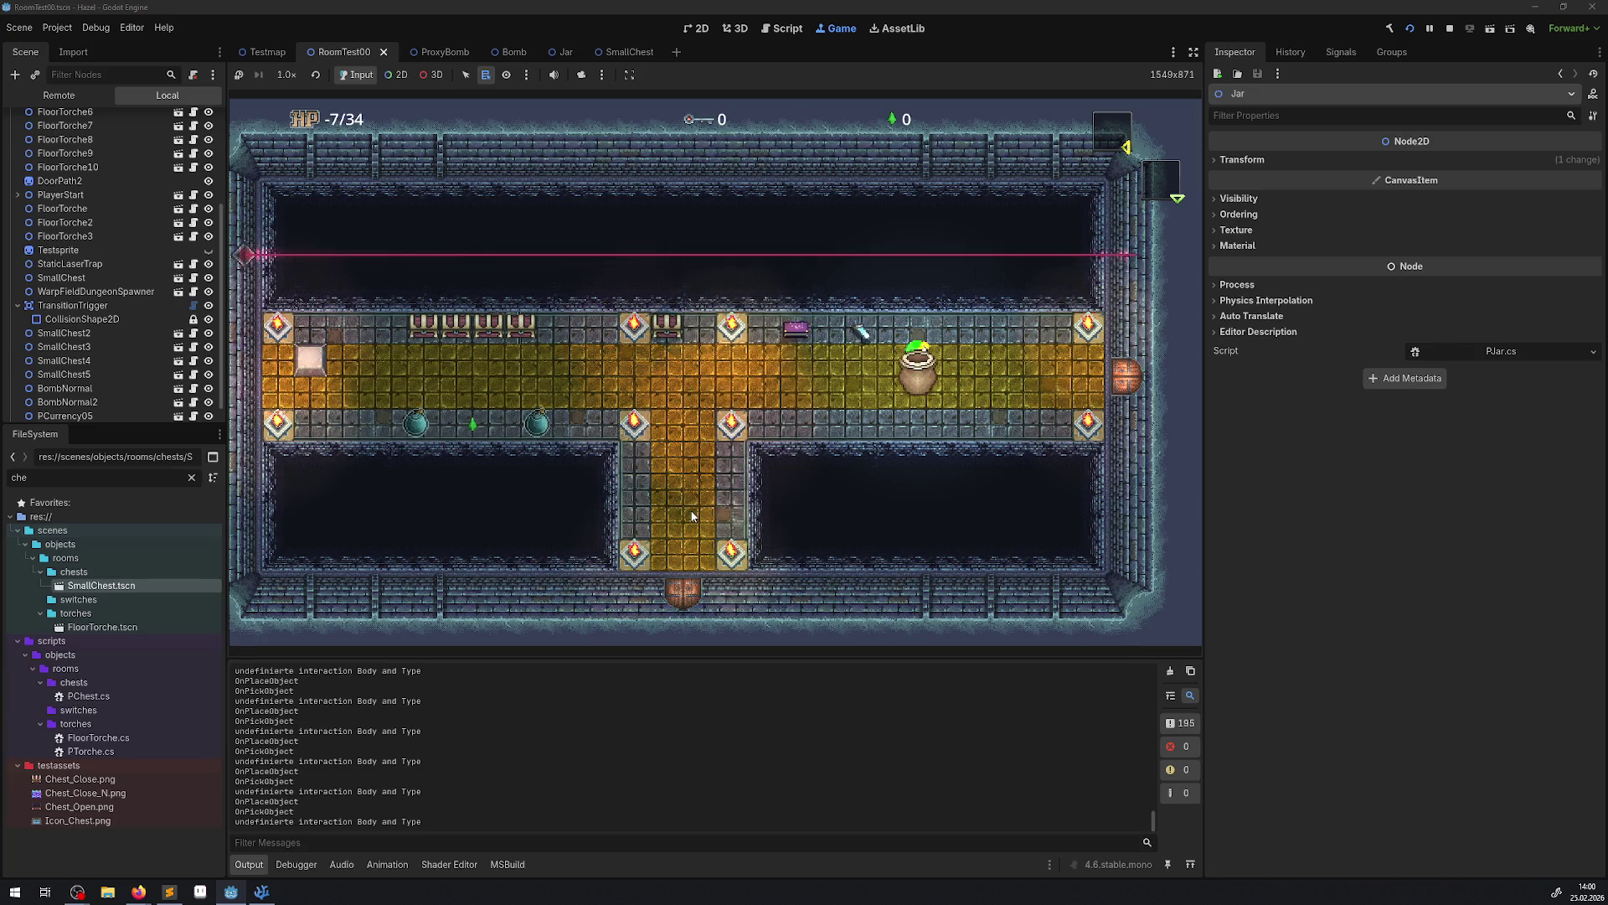
key("Up")
key("Down")
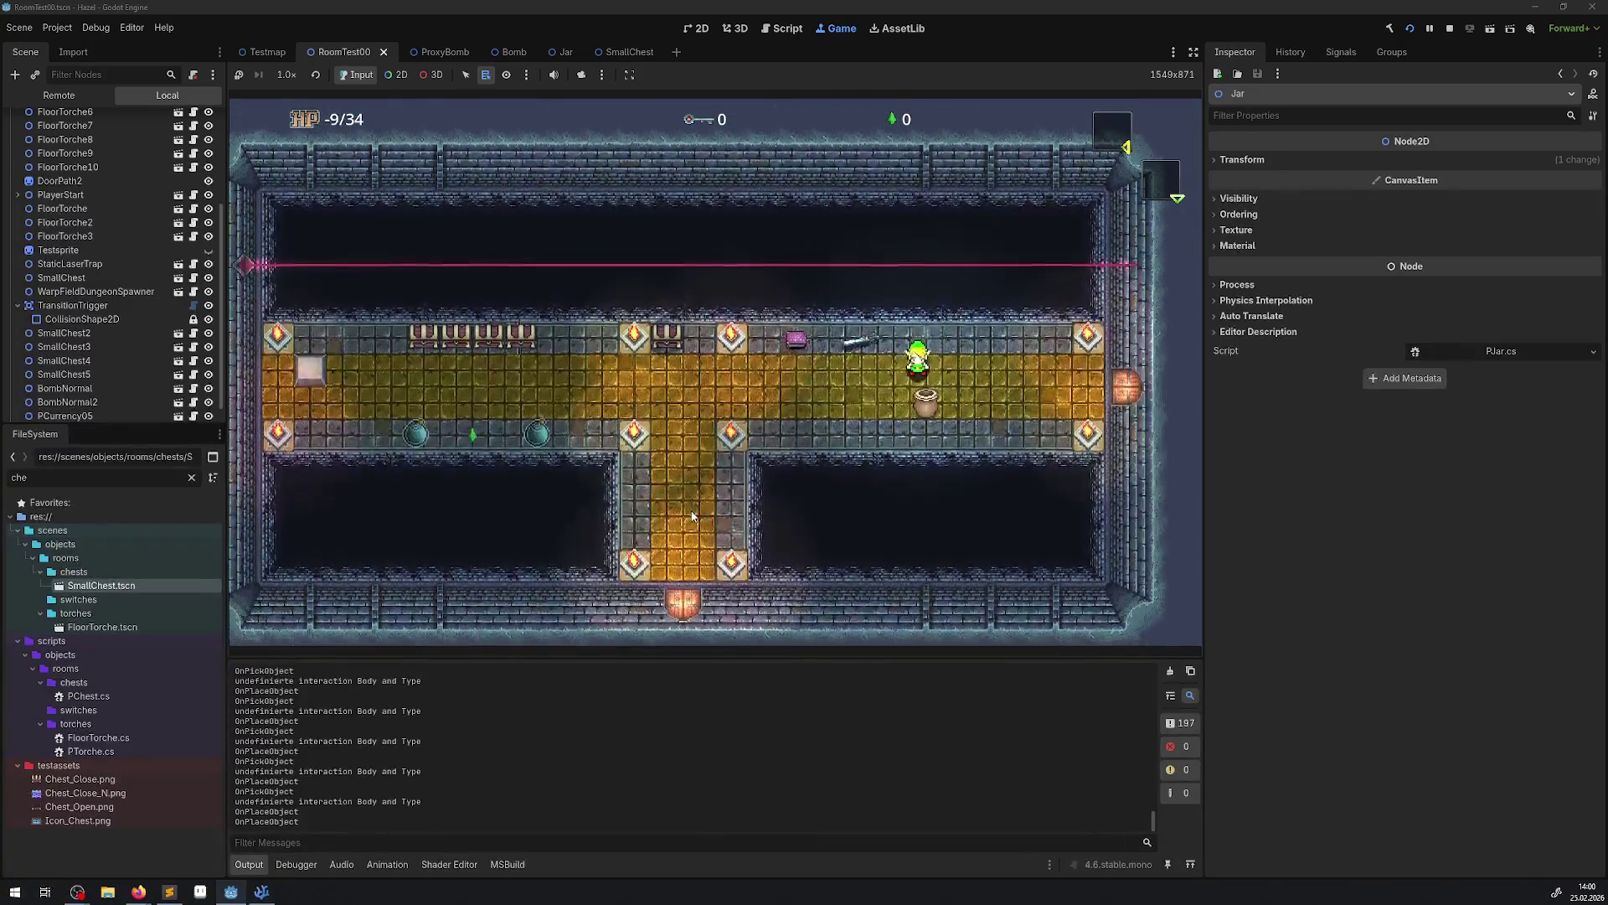
key("space")
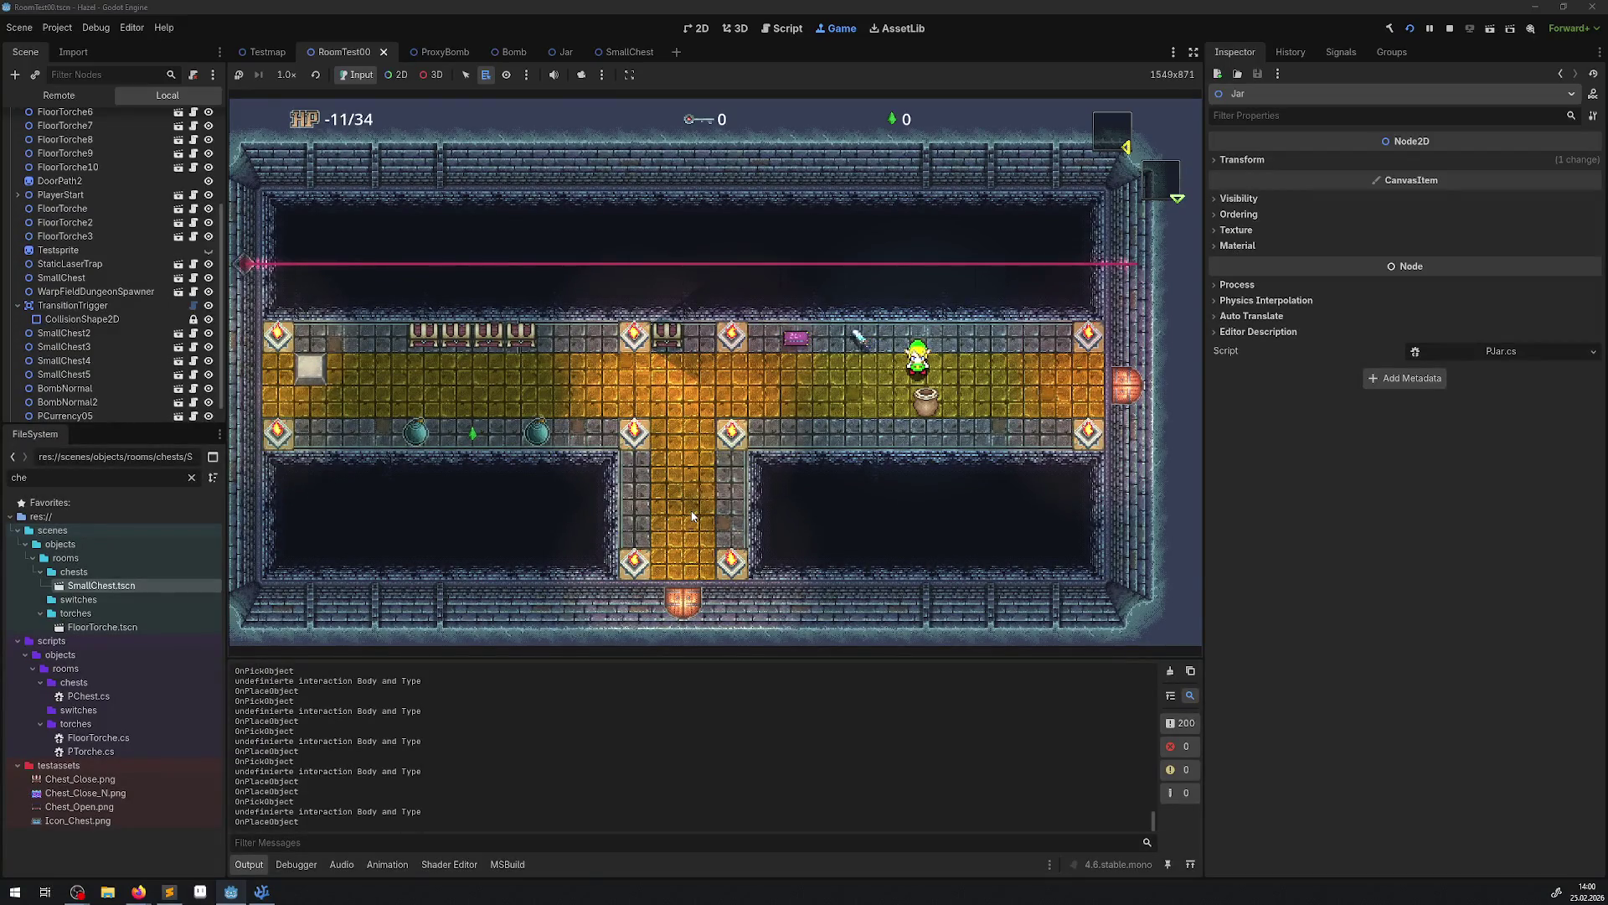
key("Right")
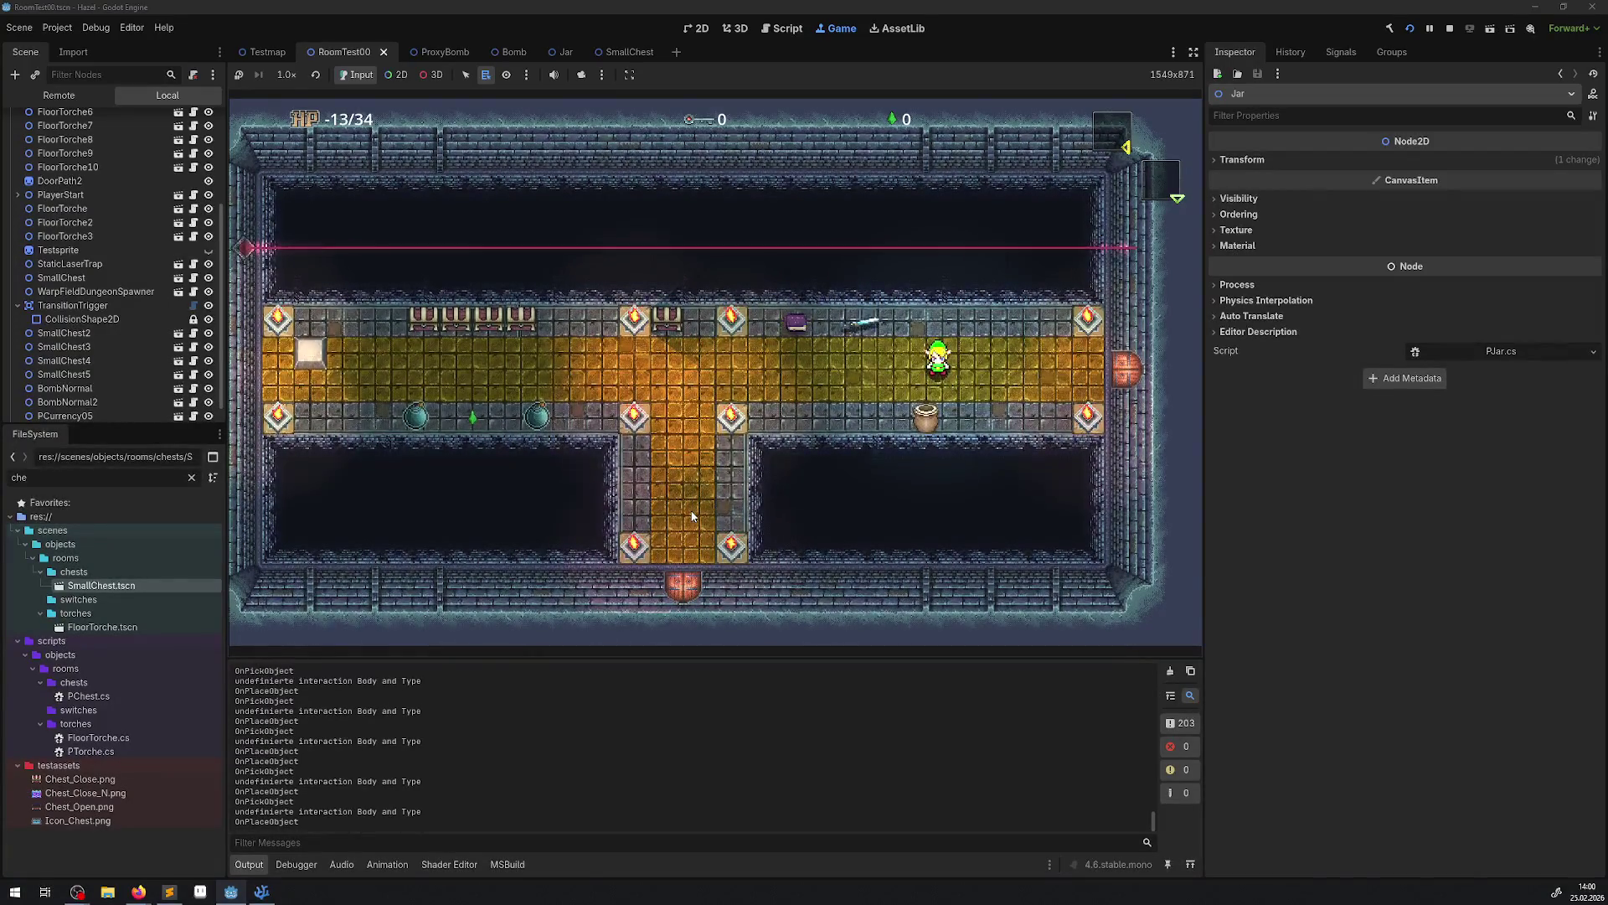
key("space")
key("space")
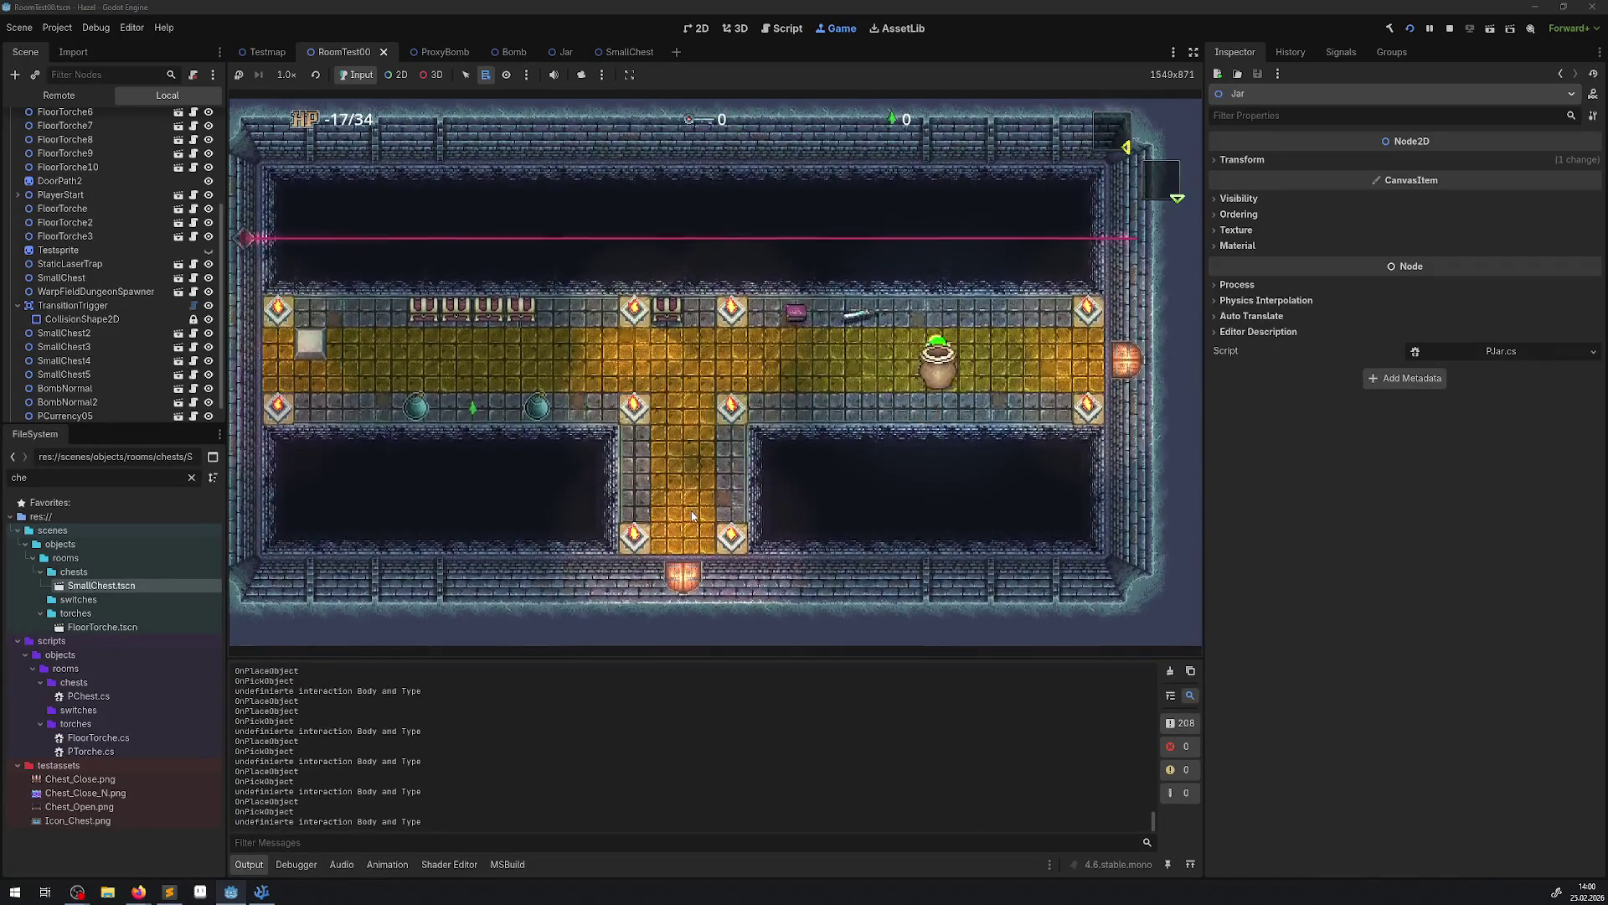
key("Left")
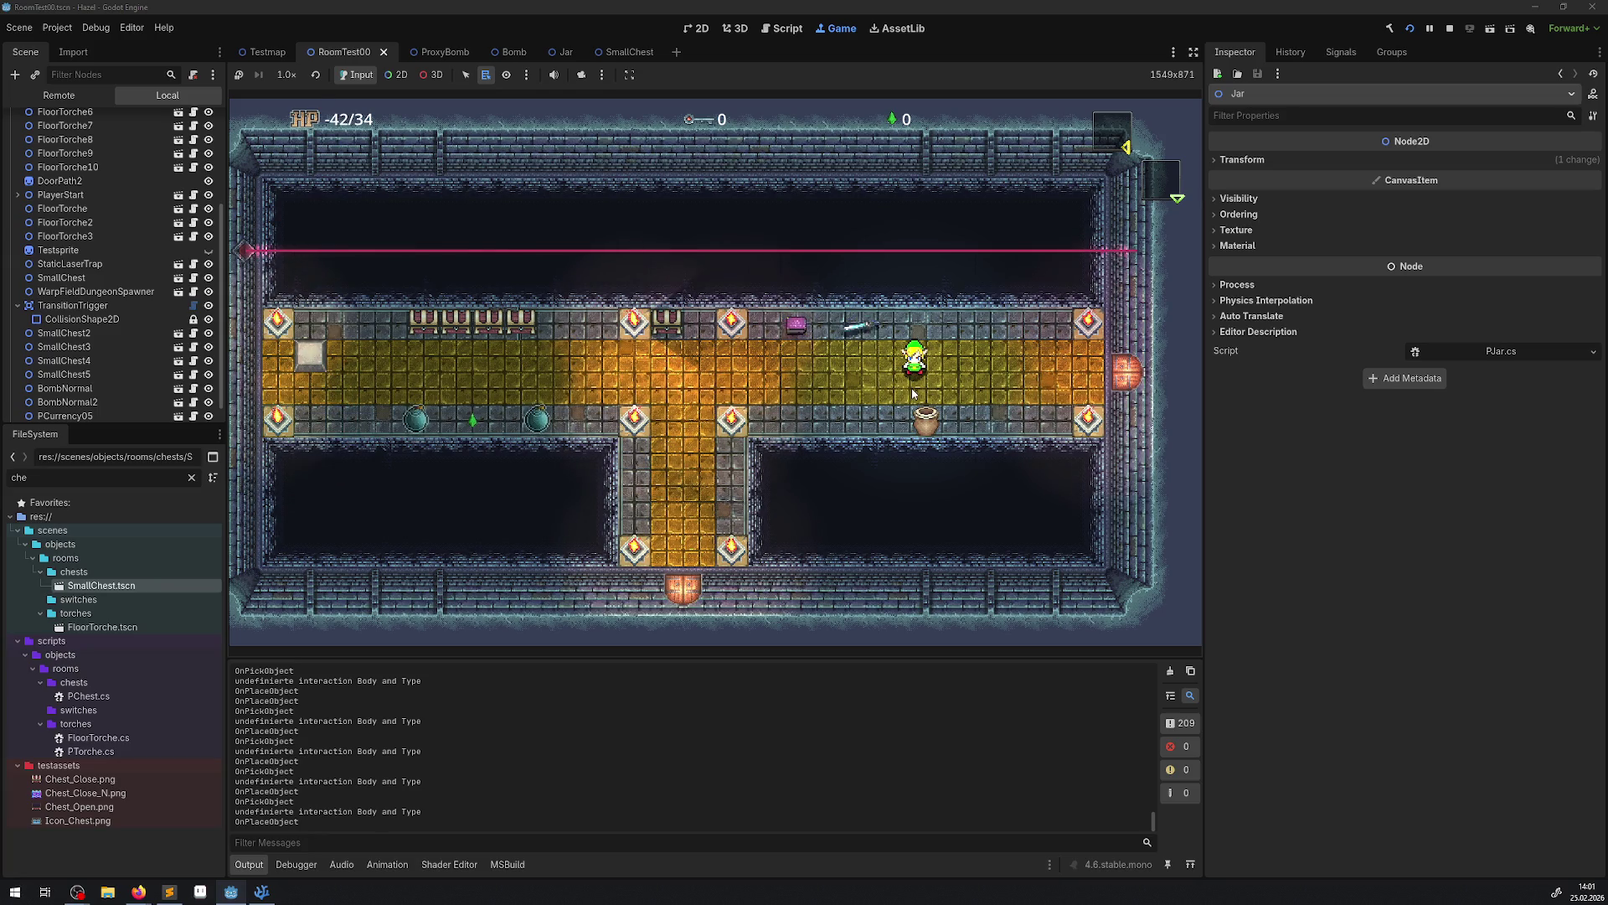
With E, pick up the jar and place it down-left, right and up-right of the hero.
key("e")
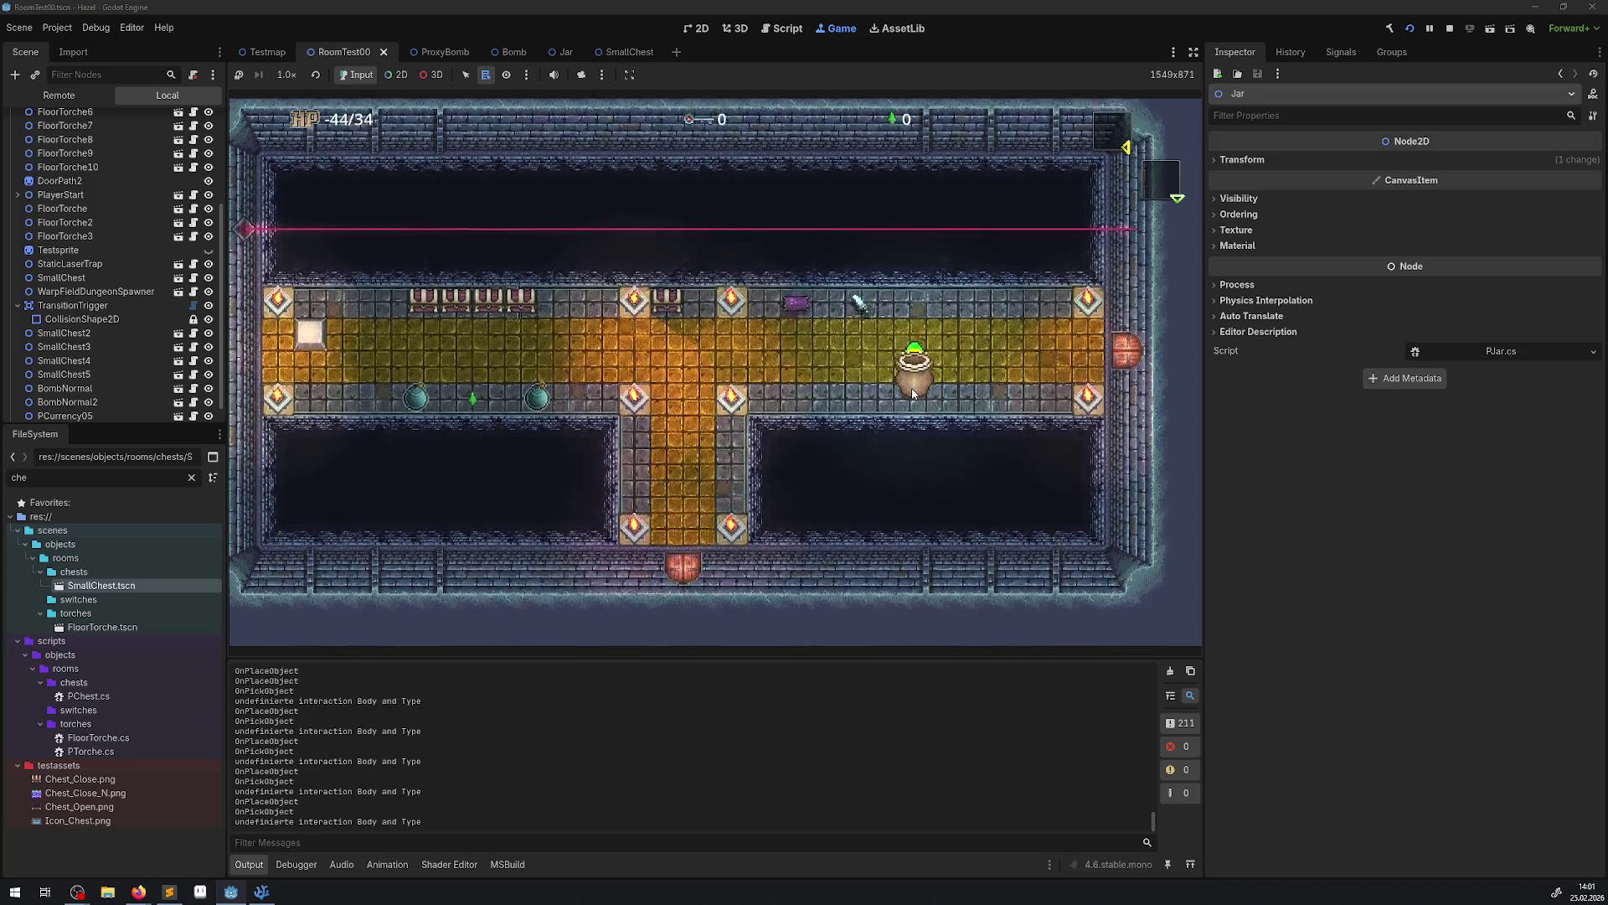
key("e")
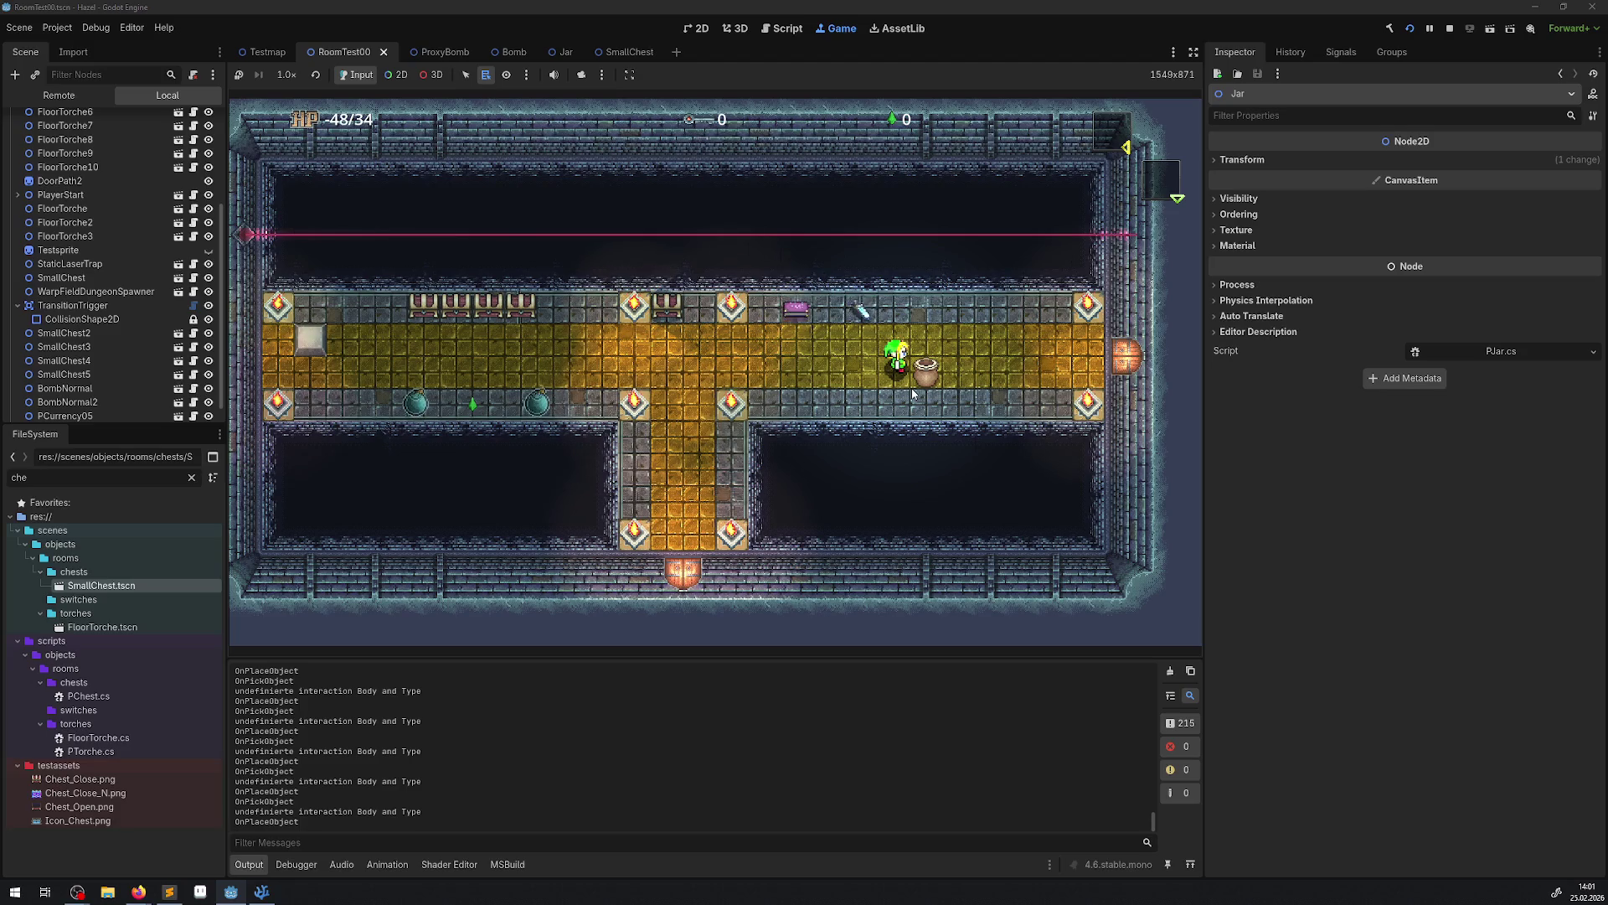
key("e")
key("Right")
key("e")
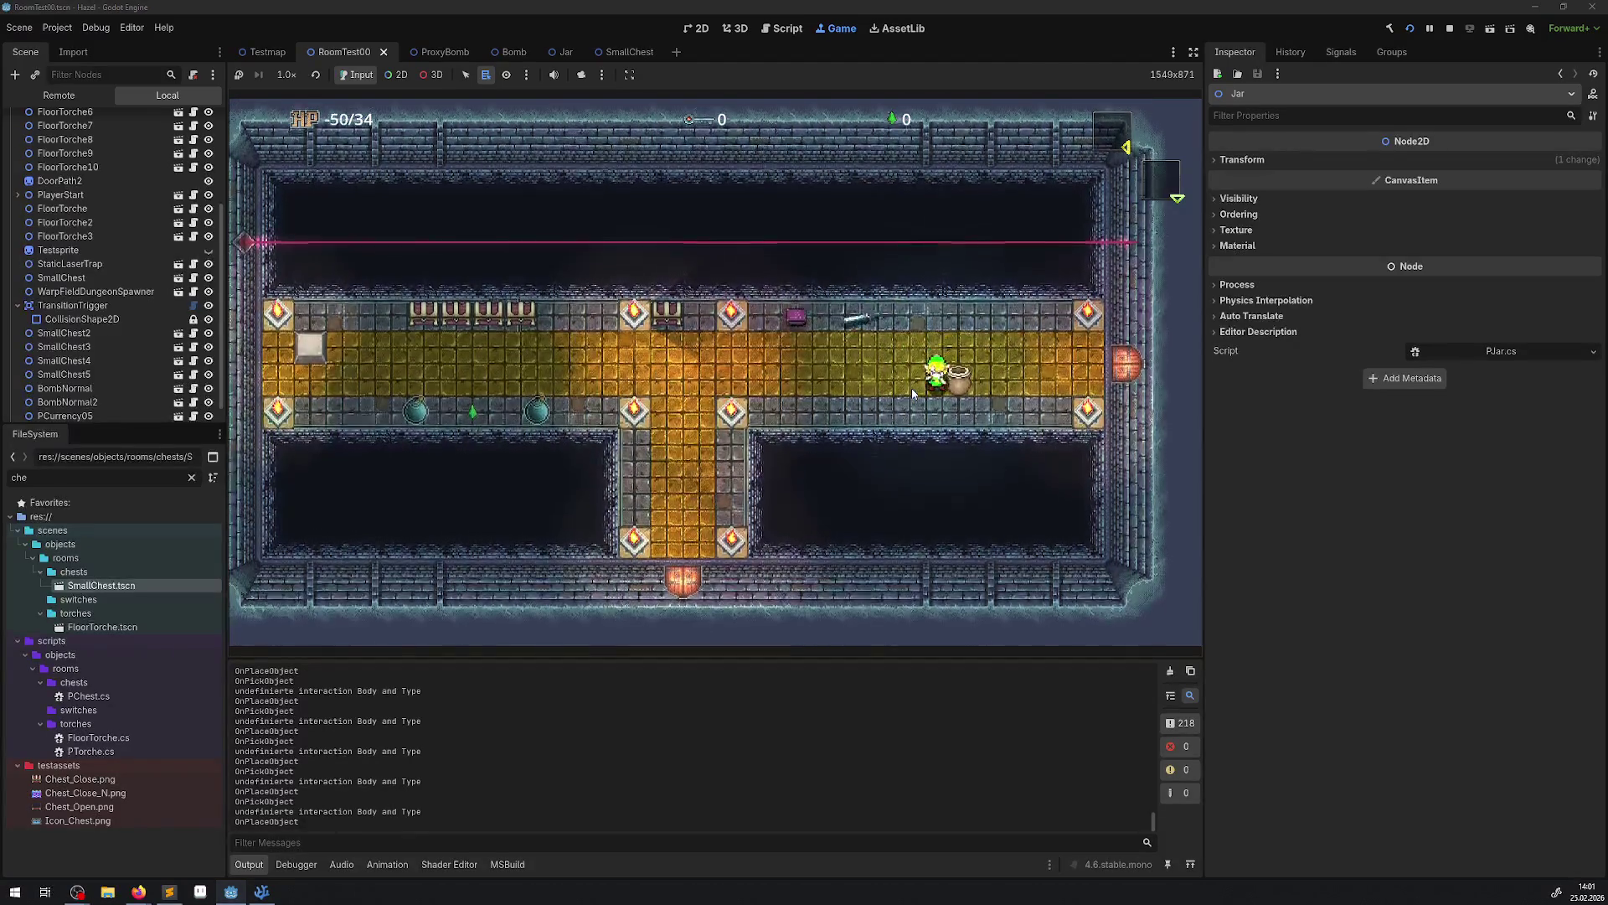
key("Up")
key("e")
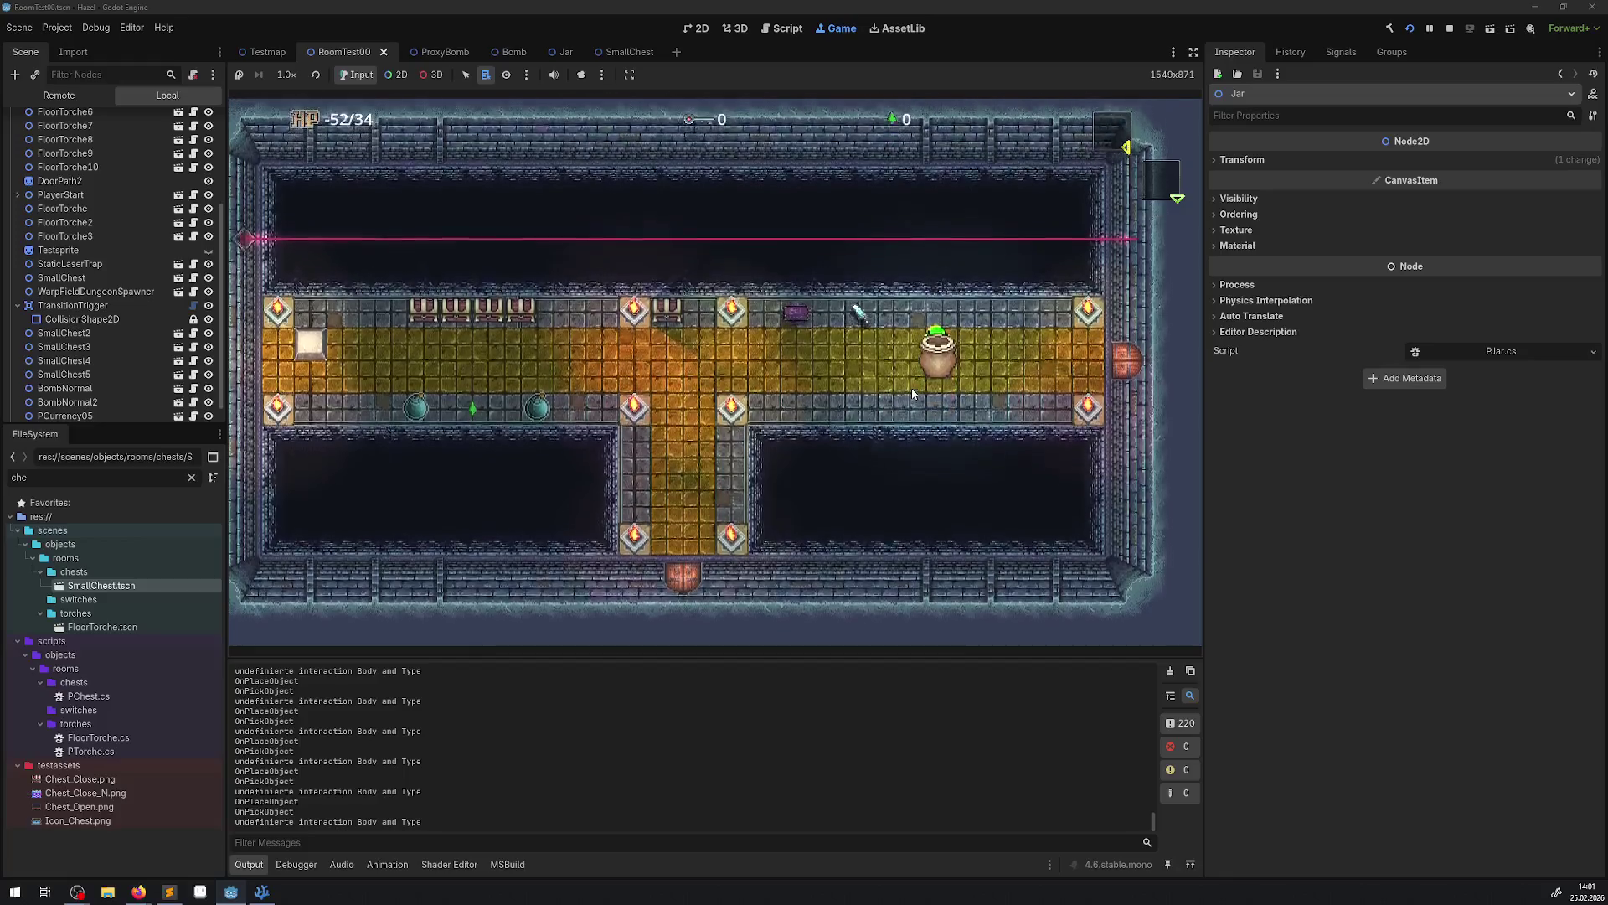
key("e")
key("e")
Keep lifting and setting down the jar while stepping left, right, up and down around it.
key("e")
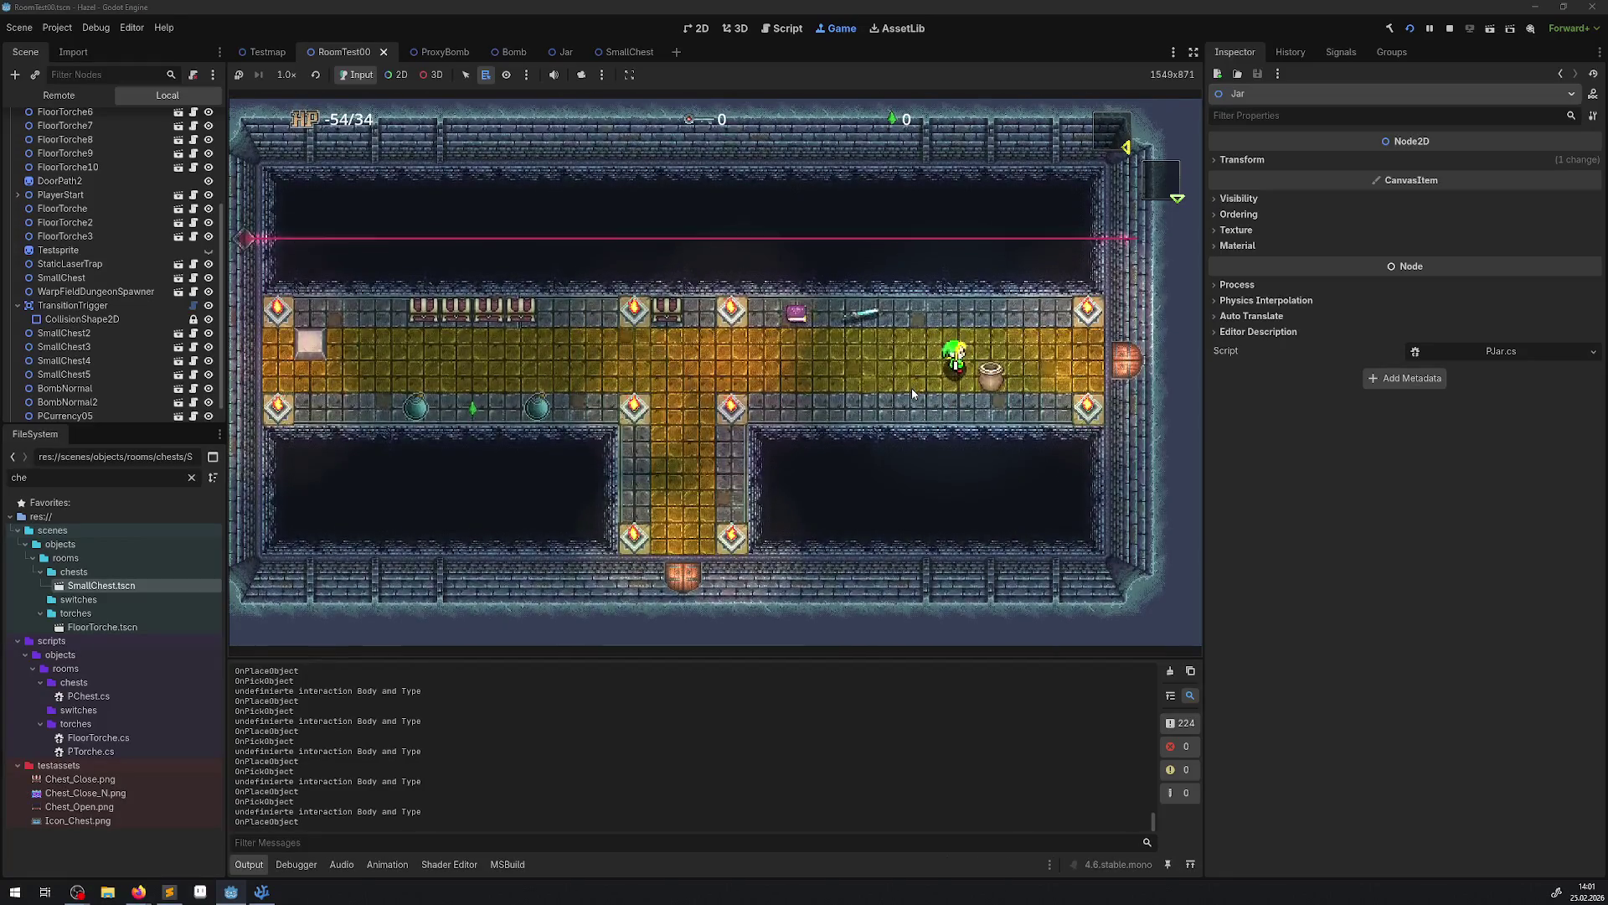
key("e")
key("e")
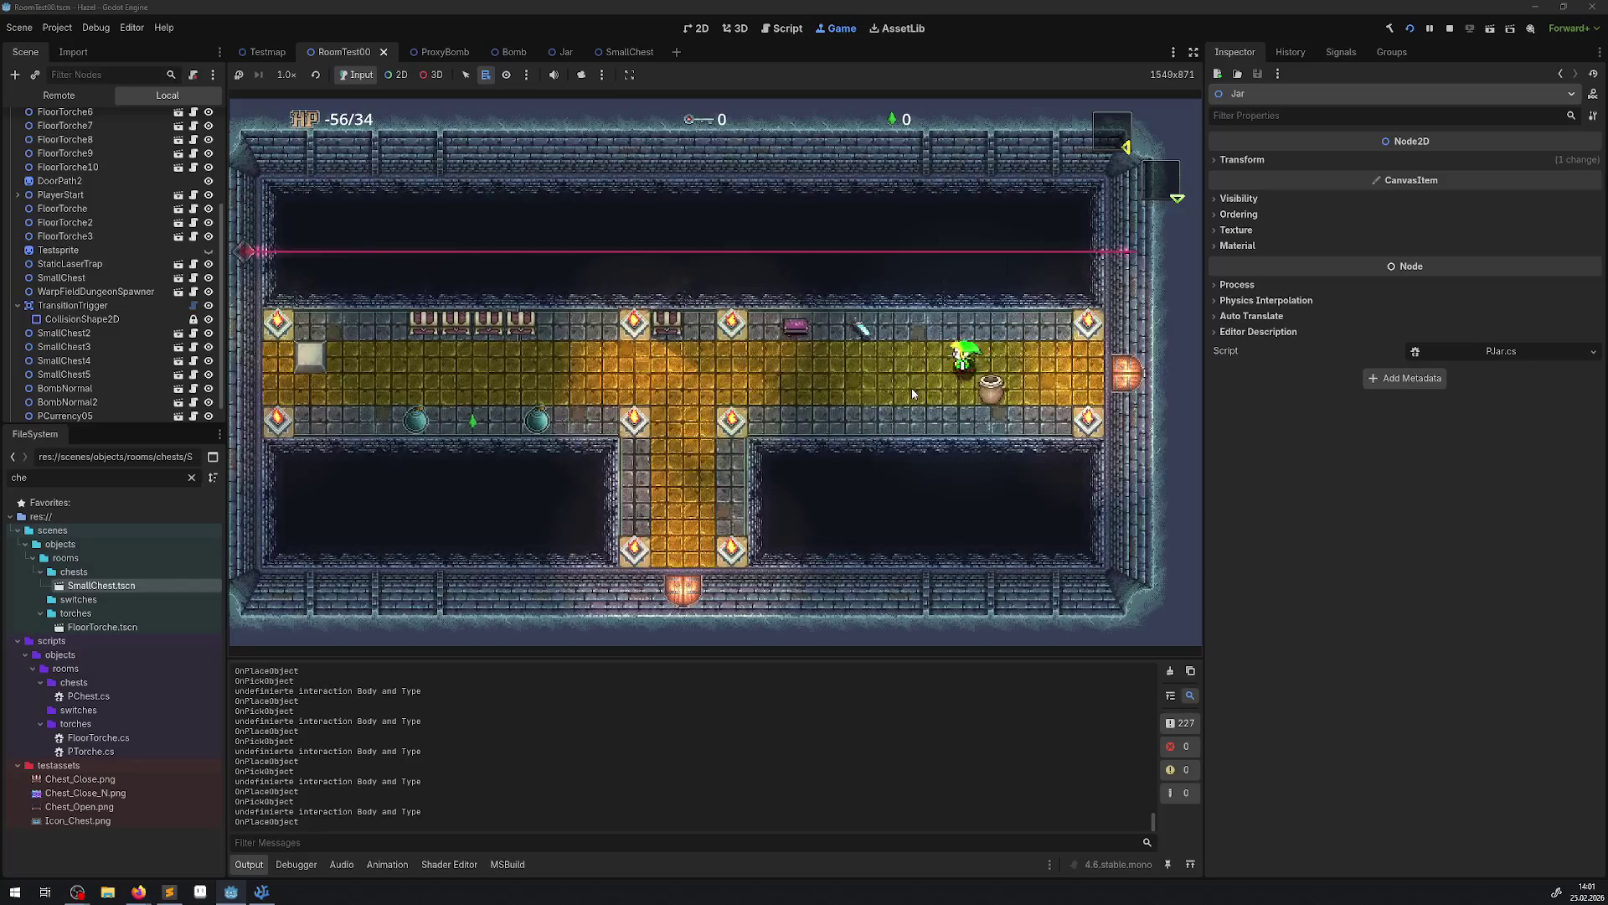
key("Right")
key("e")
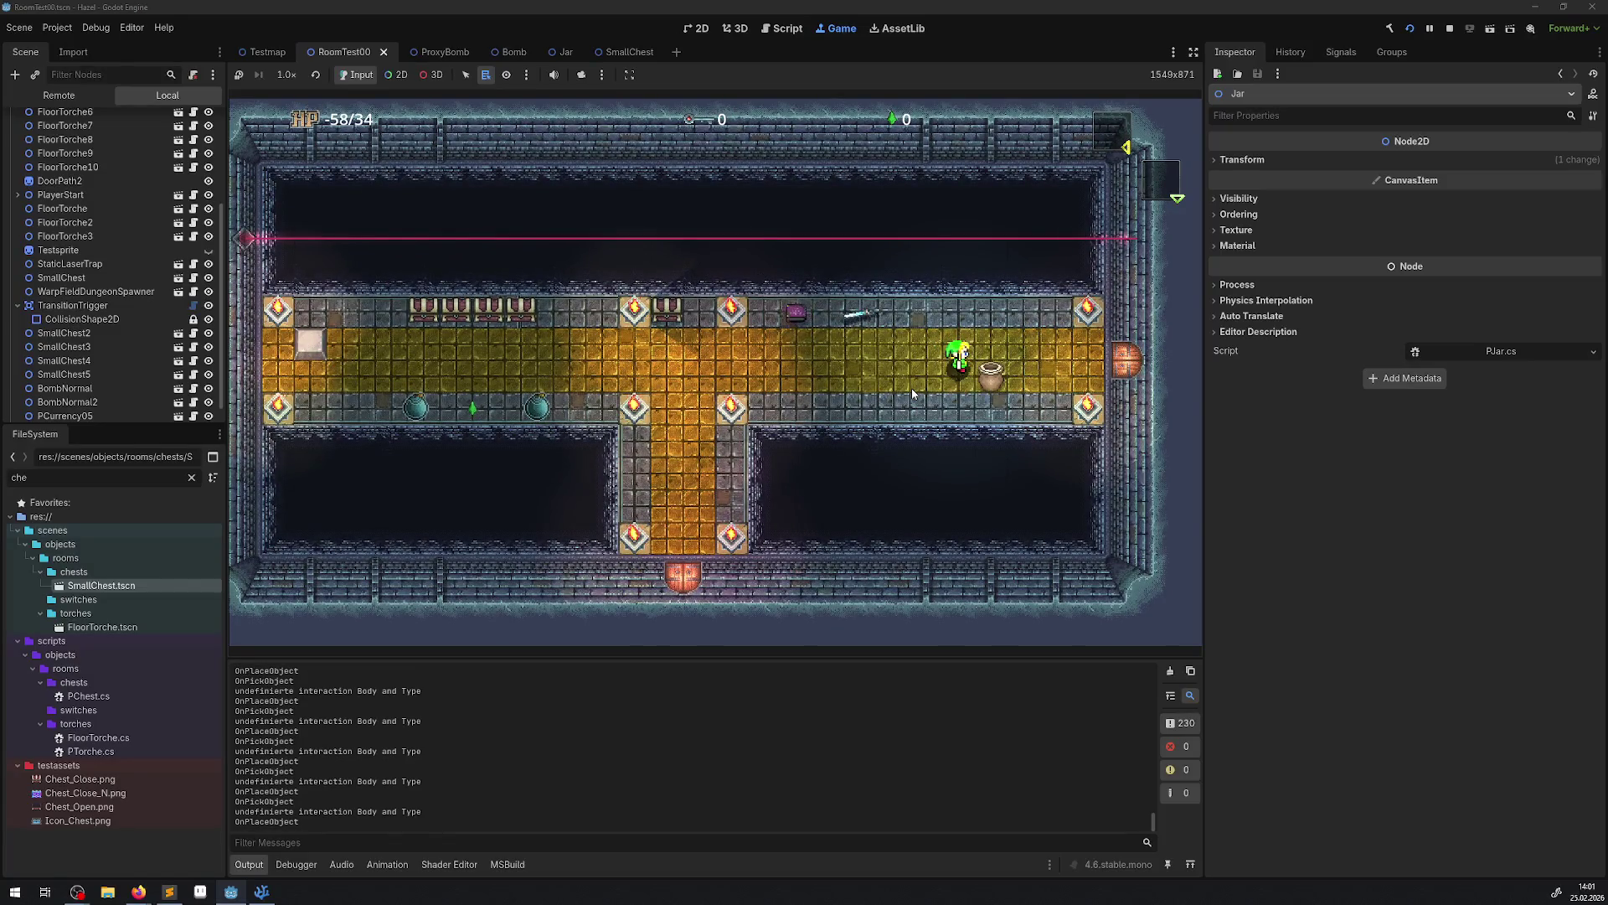
key("Down")
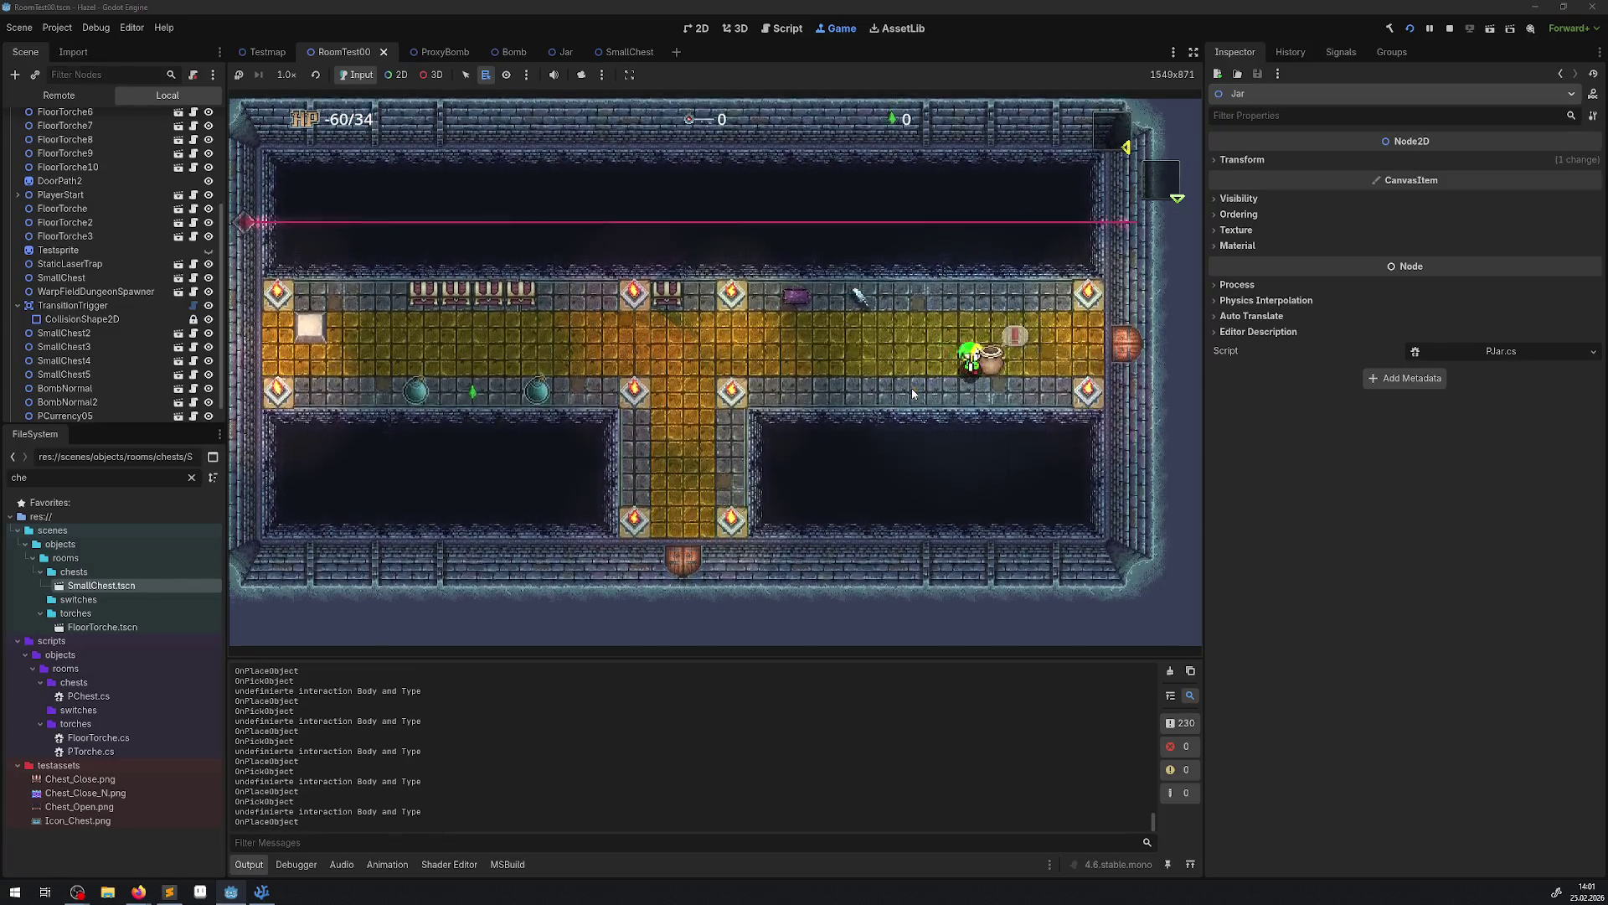
key("Up")
key("e")
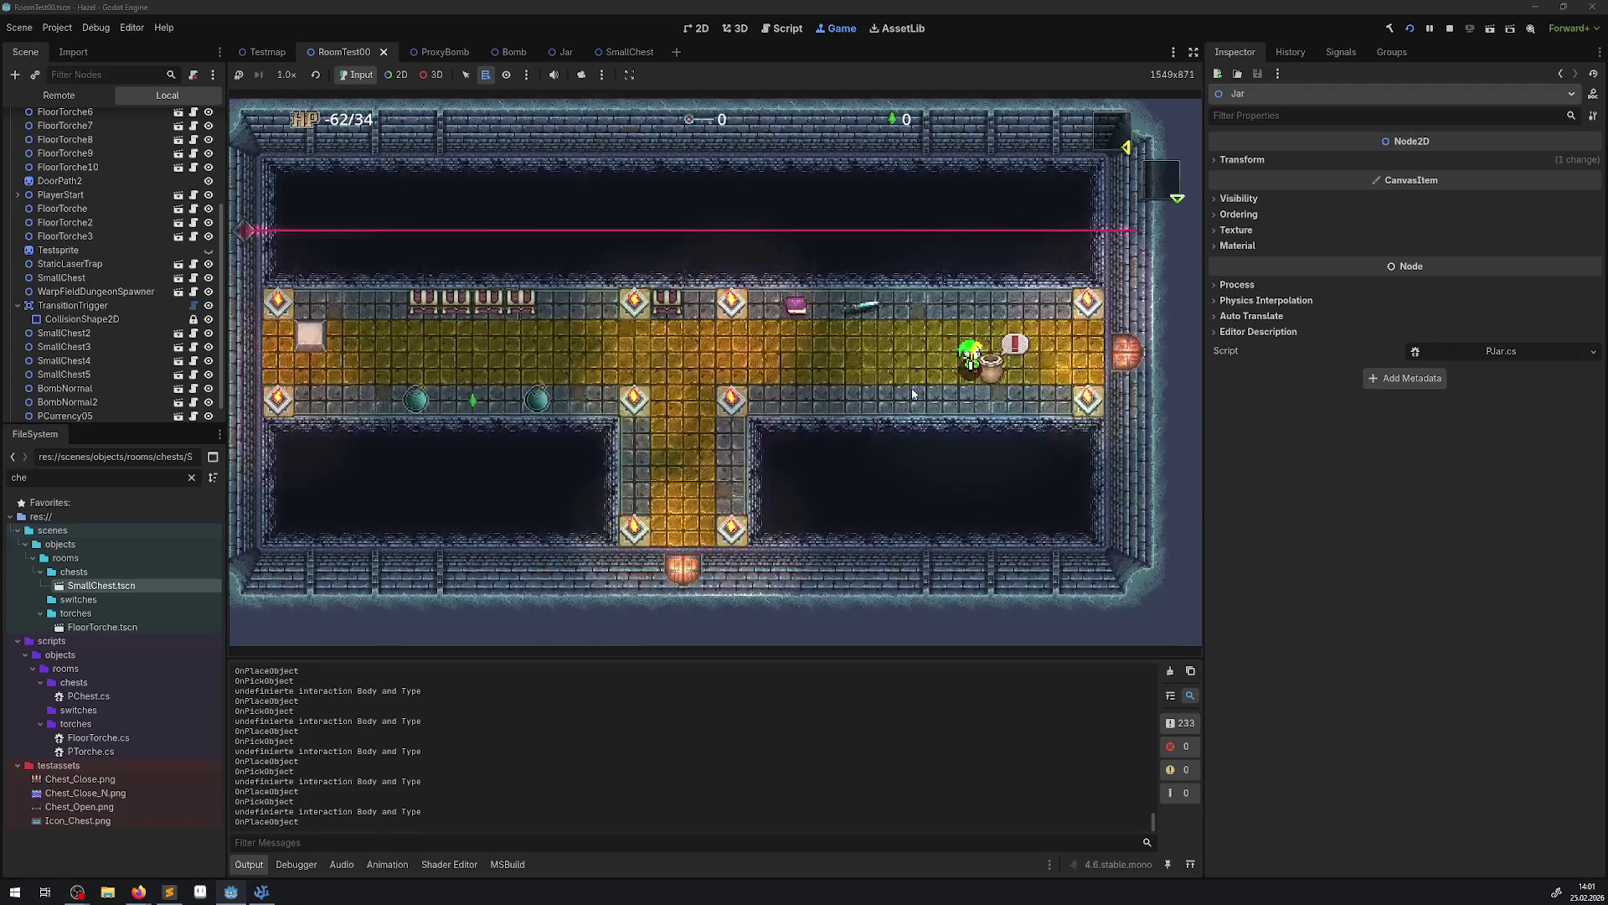
key("e")
key("Left")
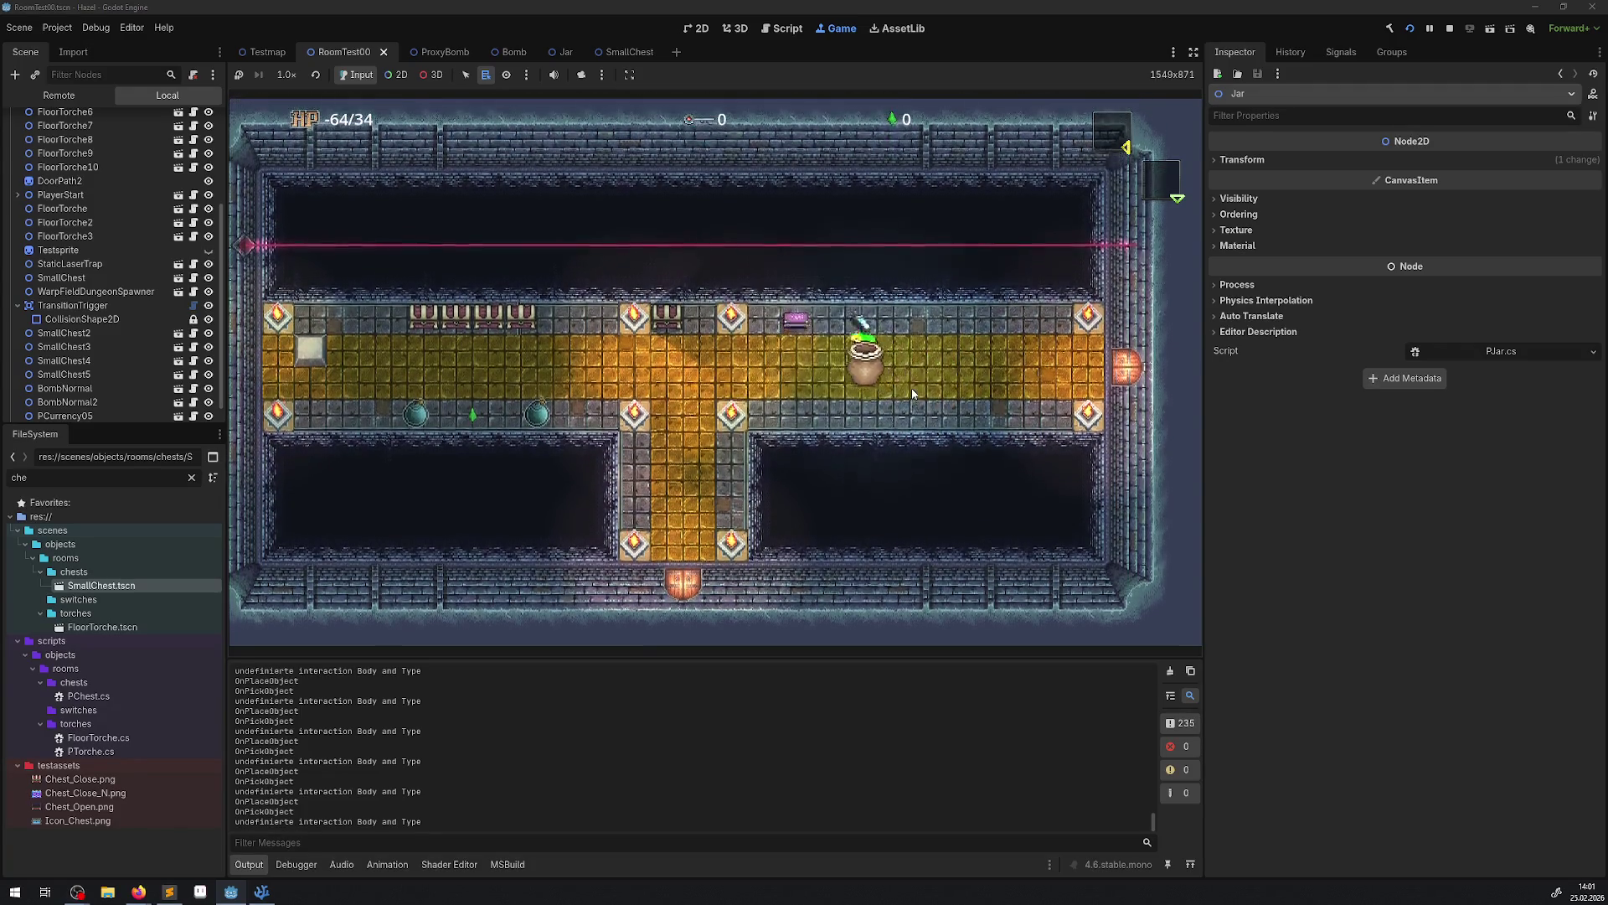
key("Right")
key("e")
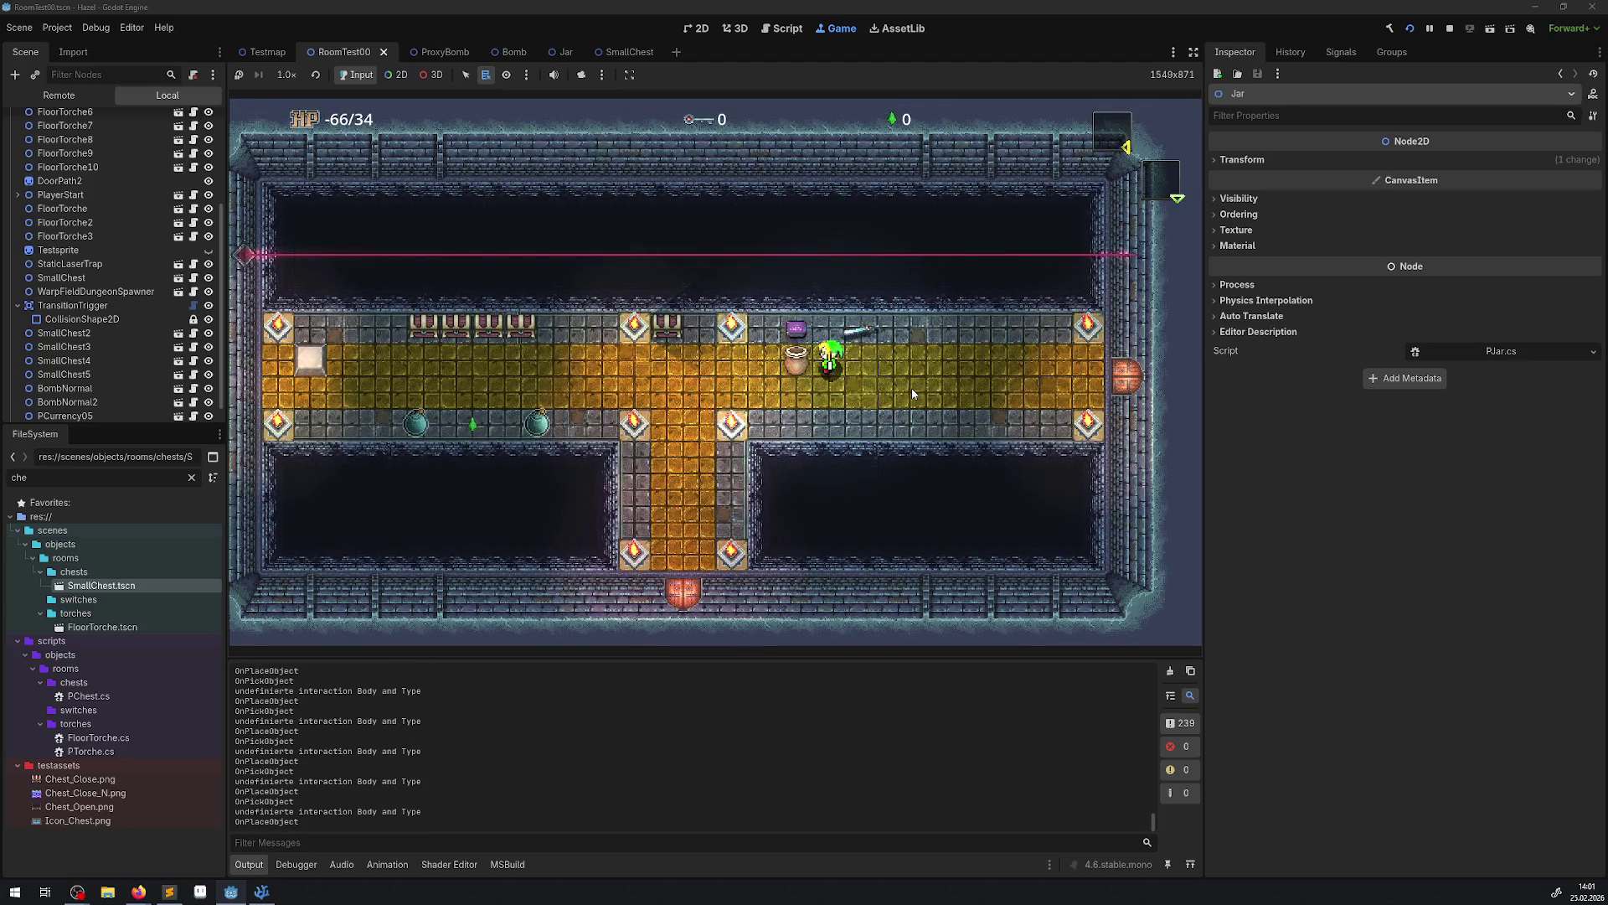
key("e")
key("e")
key("e")
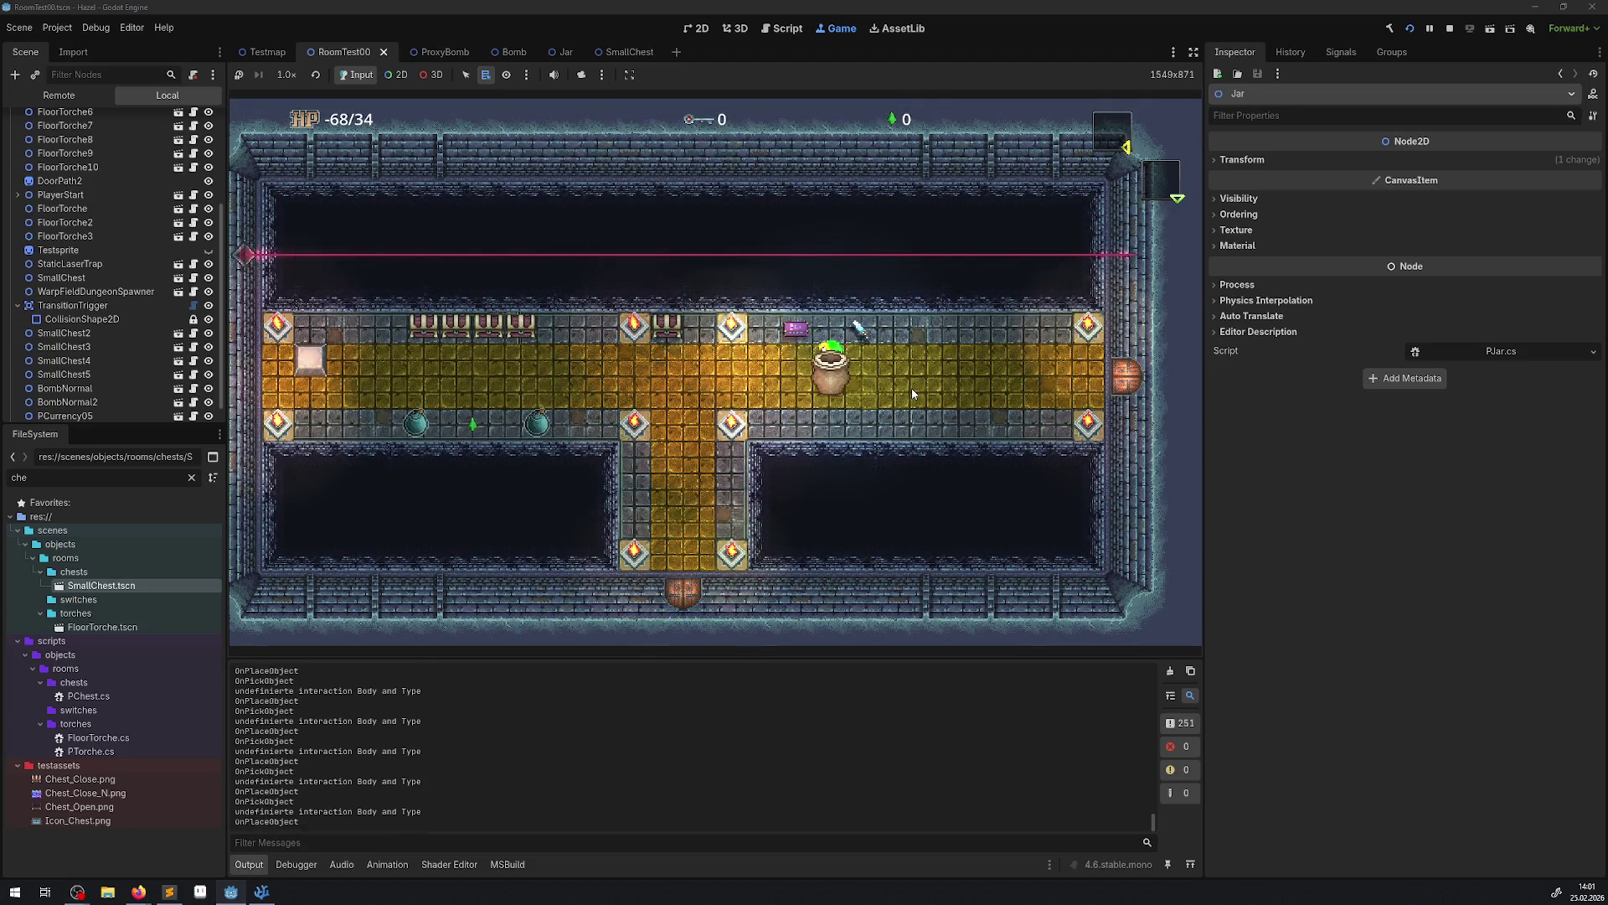
Stop the running game with F8 and return to PJar.cs in the code editor.
key("e")
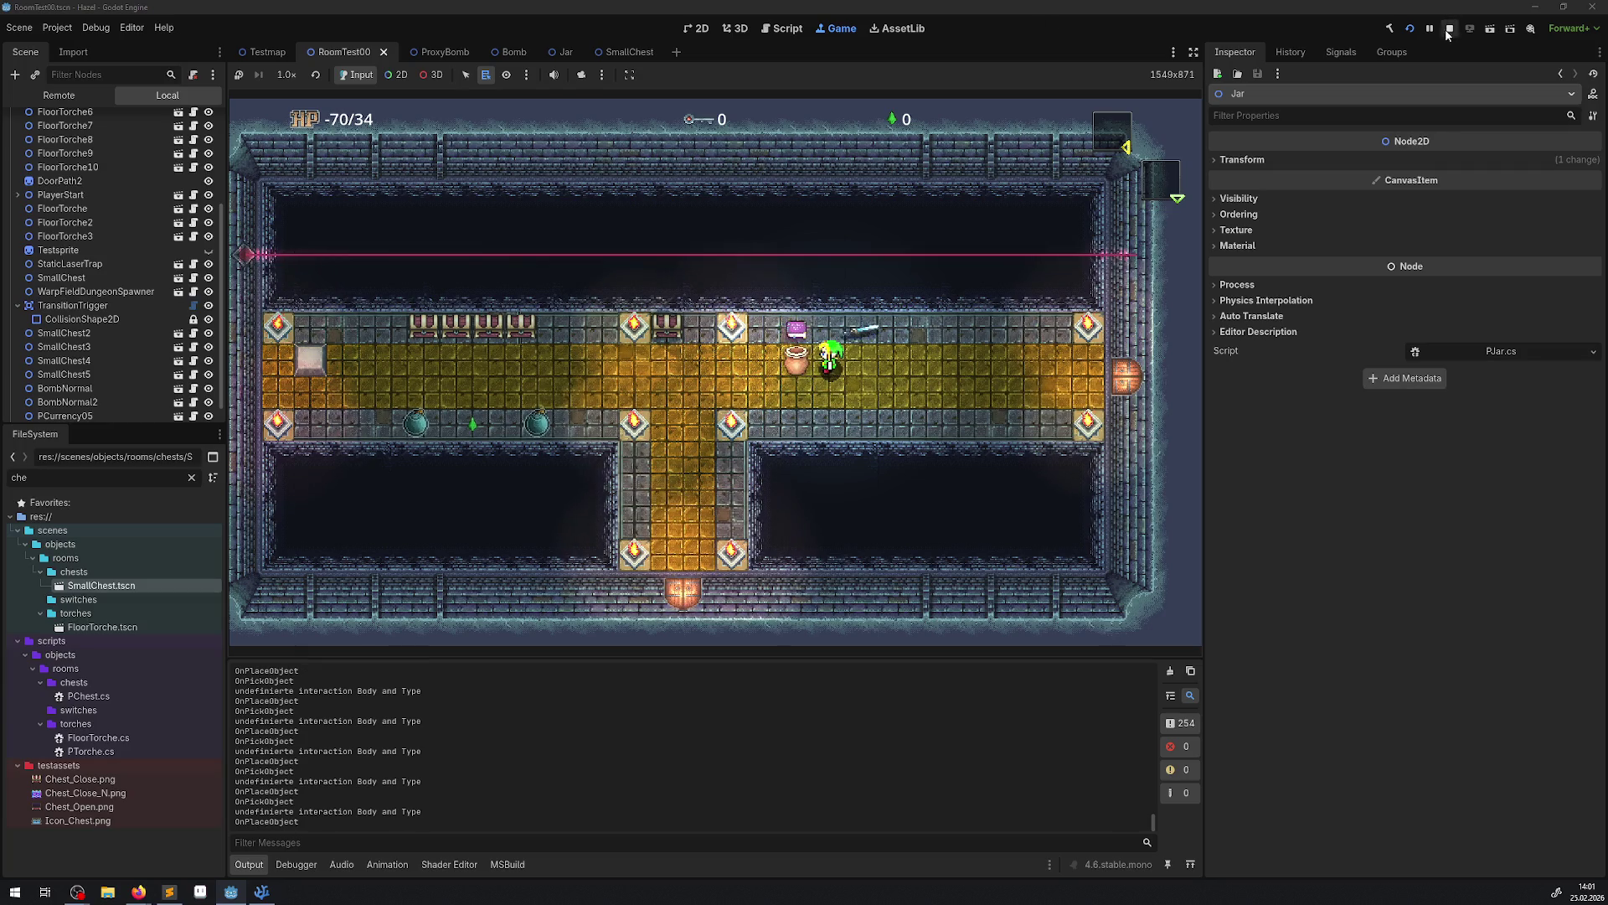
key("F8")
left_click(261, 891)
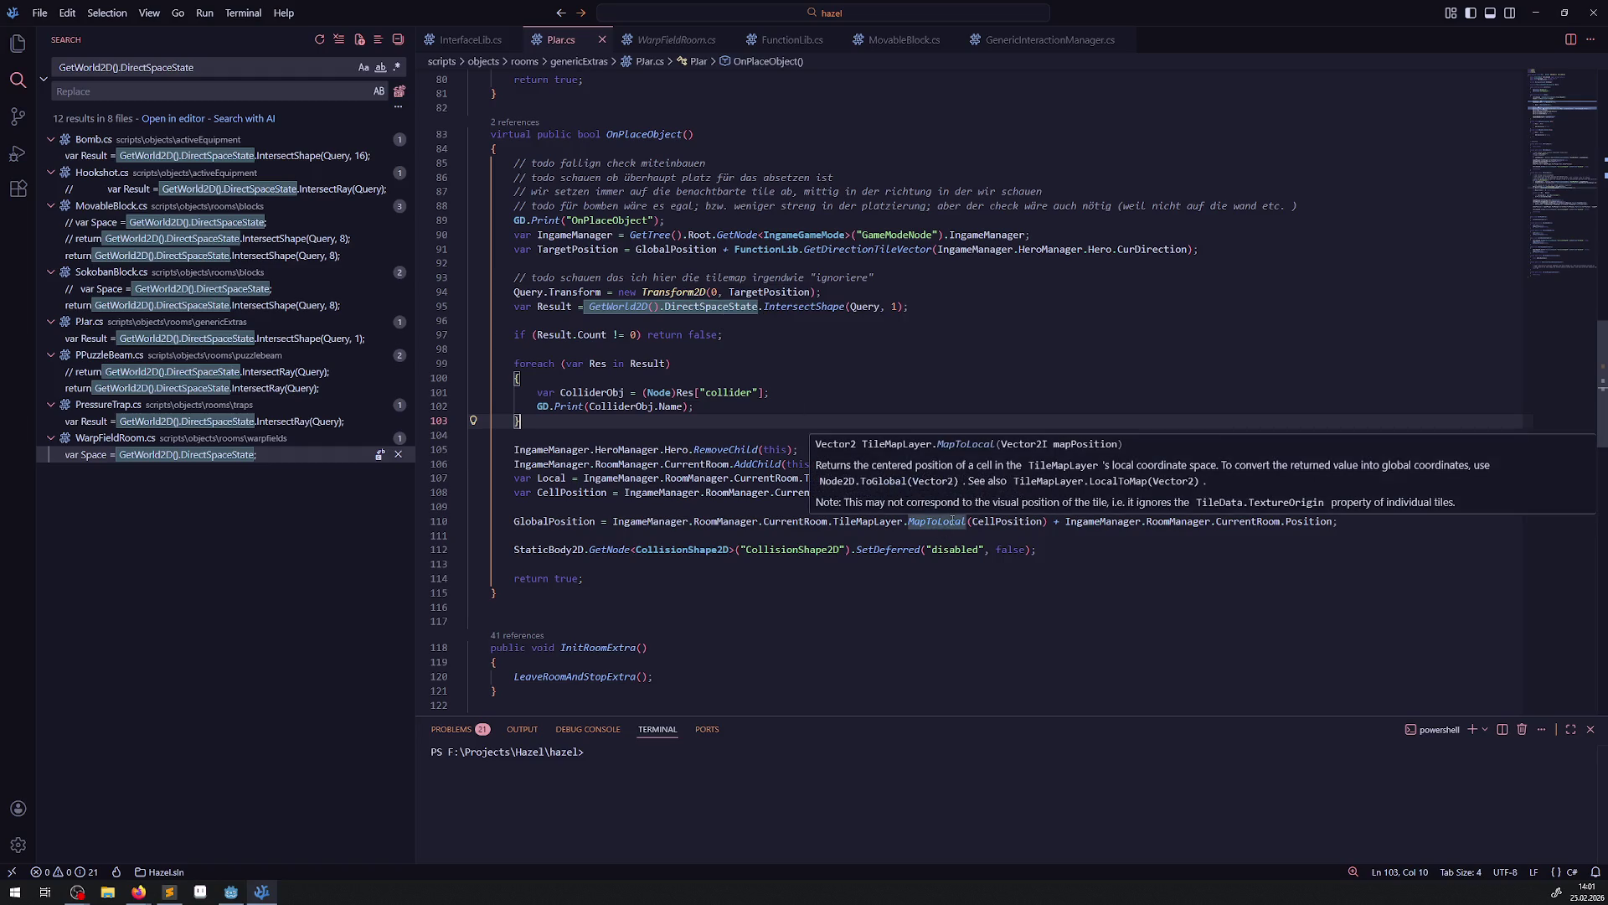
Duplicate the GlobalPosition line and comment out the old tilemap position lines 107–110.
left_click(520, 505)
mouse_move(515, 479)
left_mouse_down()
mouse_move(1340, 507)
mouse_move(1389, 526)
left_mouse_up()
left_click(1388, 528)
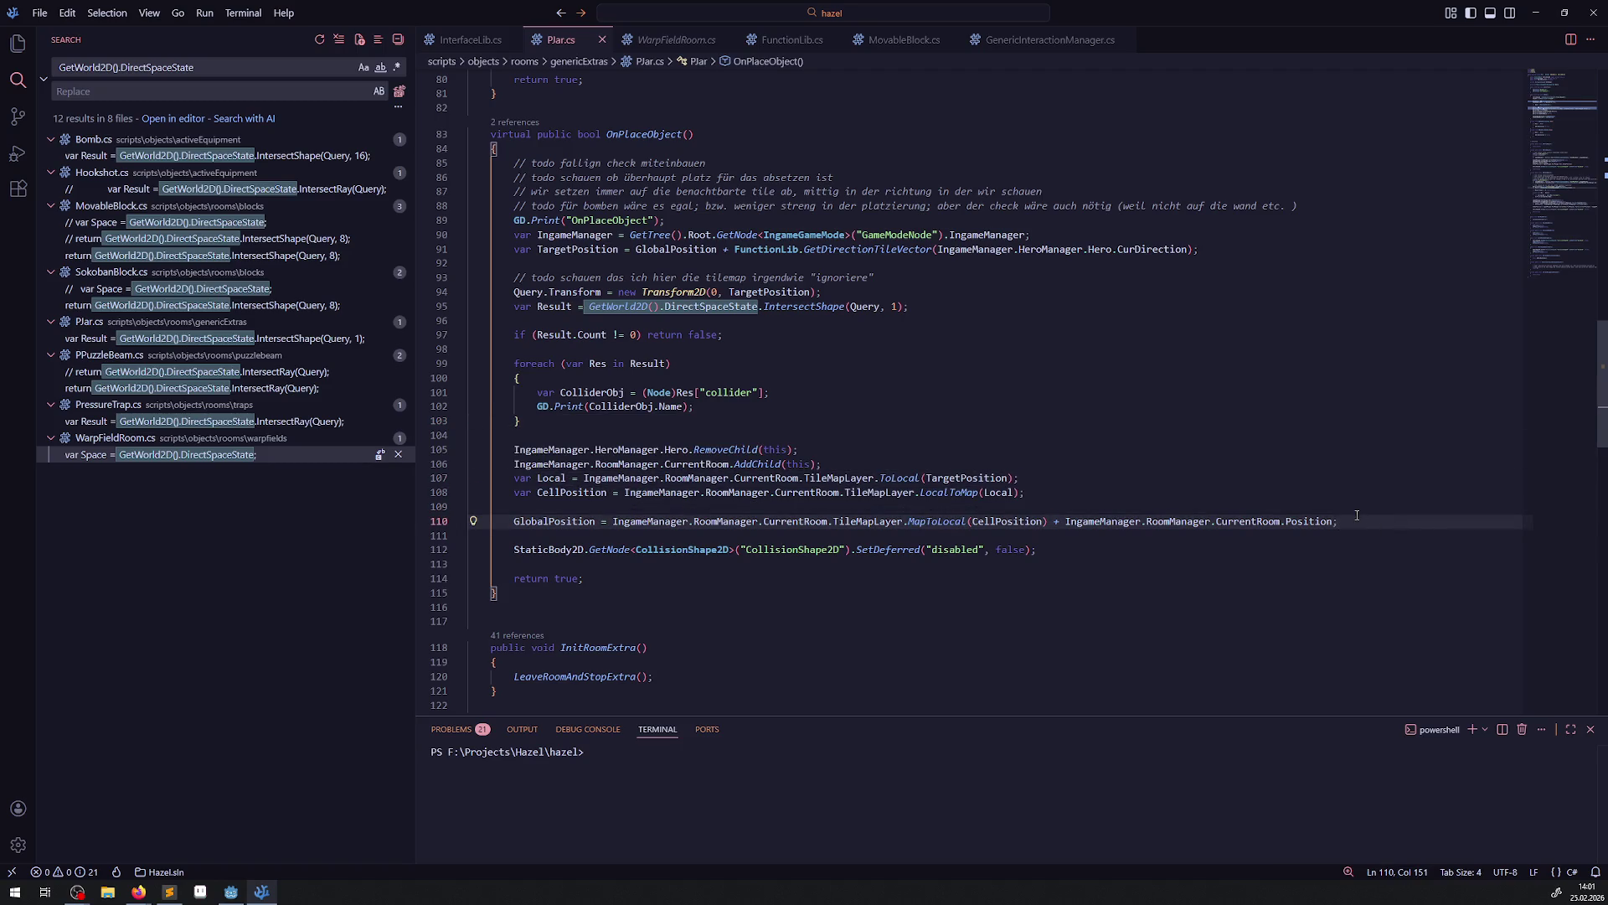
key("shift+alt+Down")
left_click_drag(1357, 519, 480, 476)
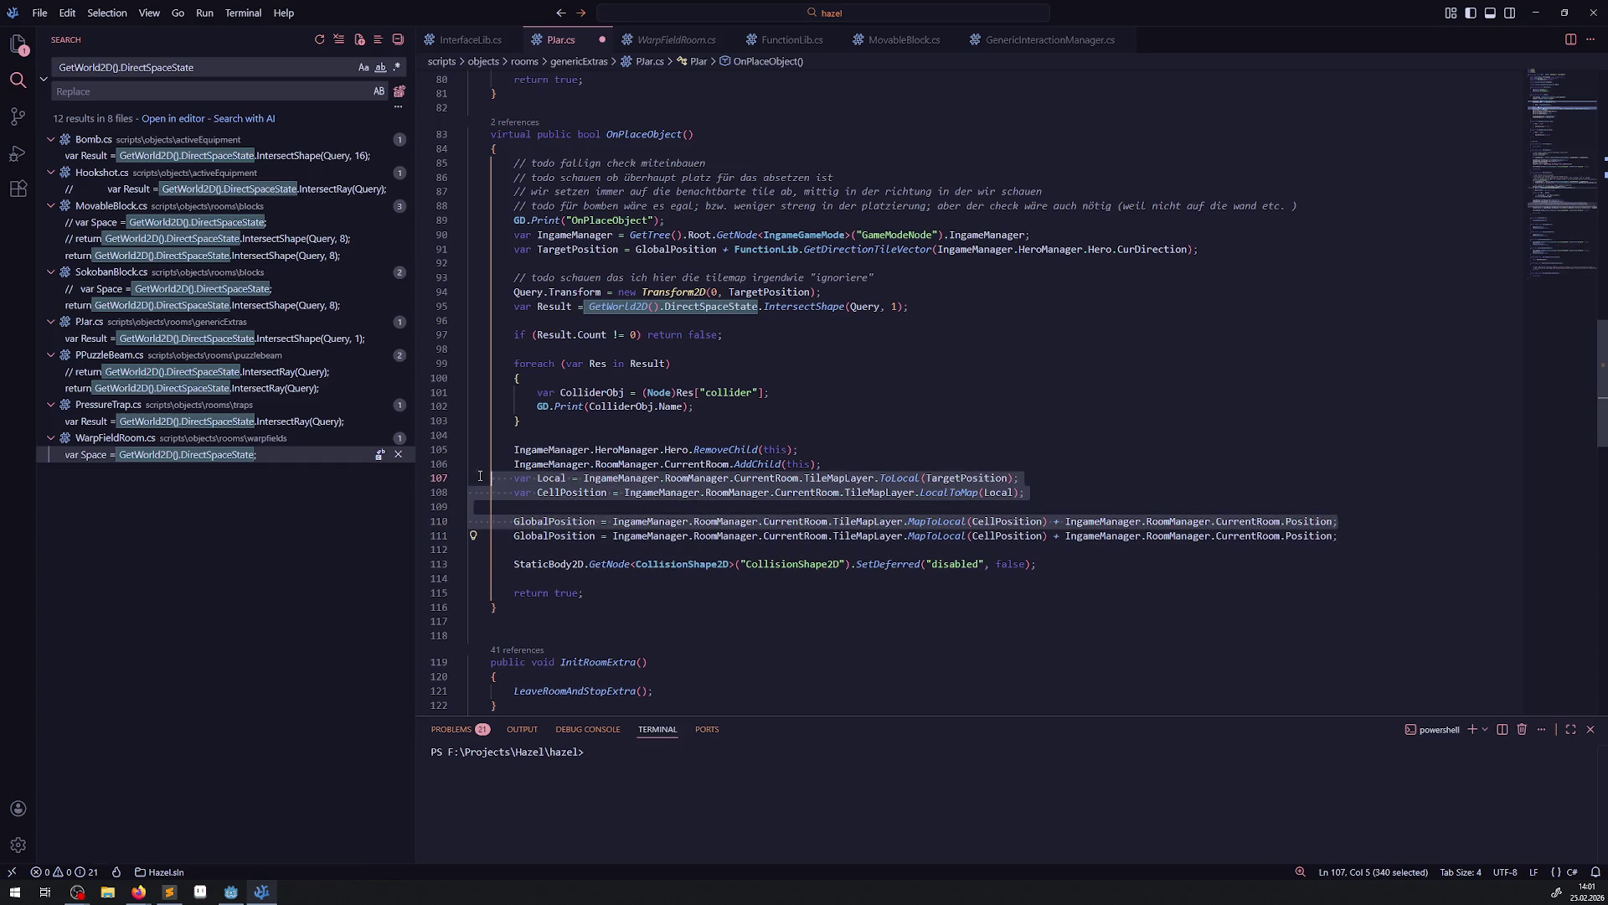
key("ctrl+slash")
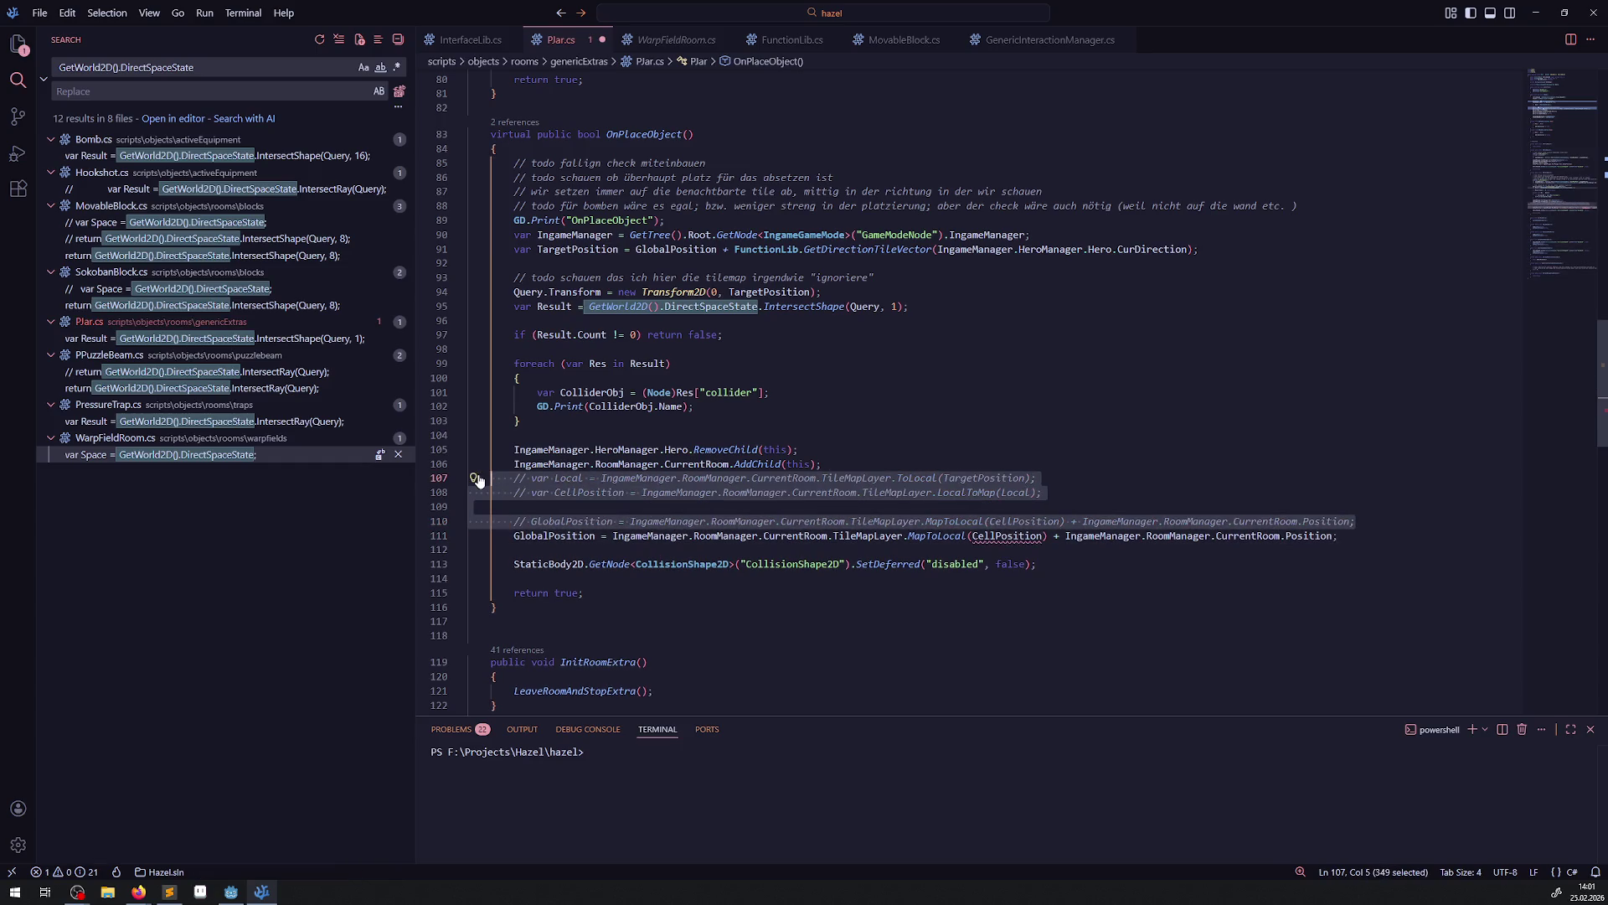
left_click(1351, 521)
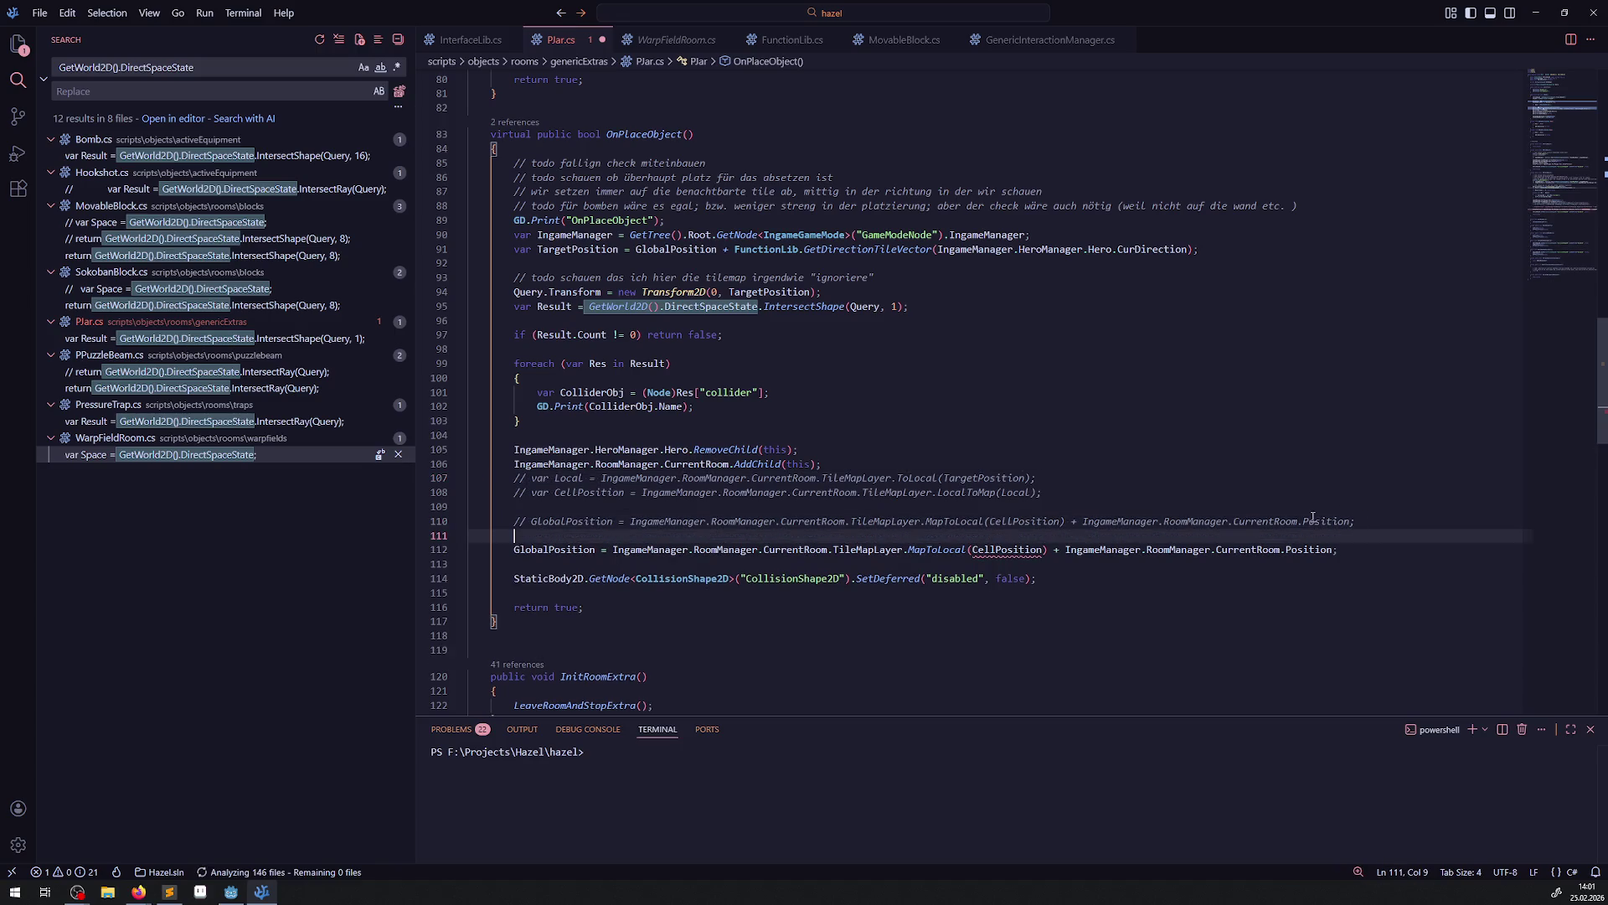
key("Return")
Make the new line assign GlobalPosition = TargetPosition, then save PJar.cs.
double_click(564, 249)
key("ctrl+c")
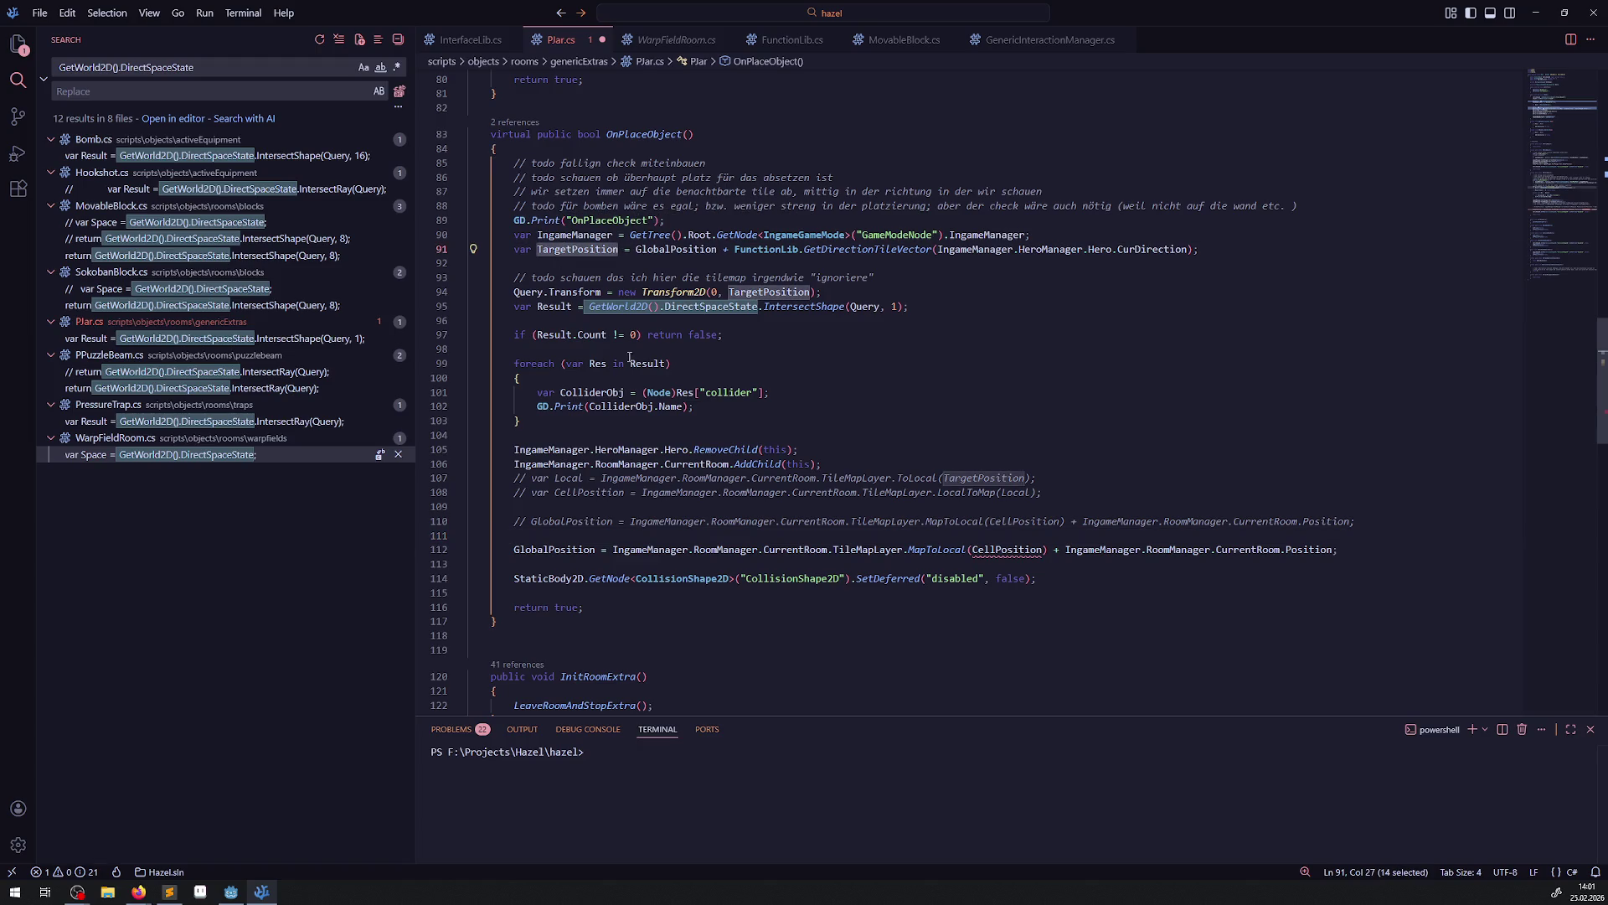
left_click_drag(613, 549, 1342, 550)
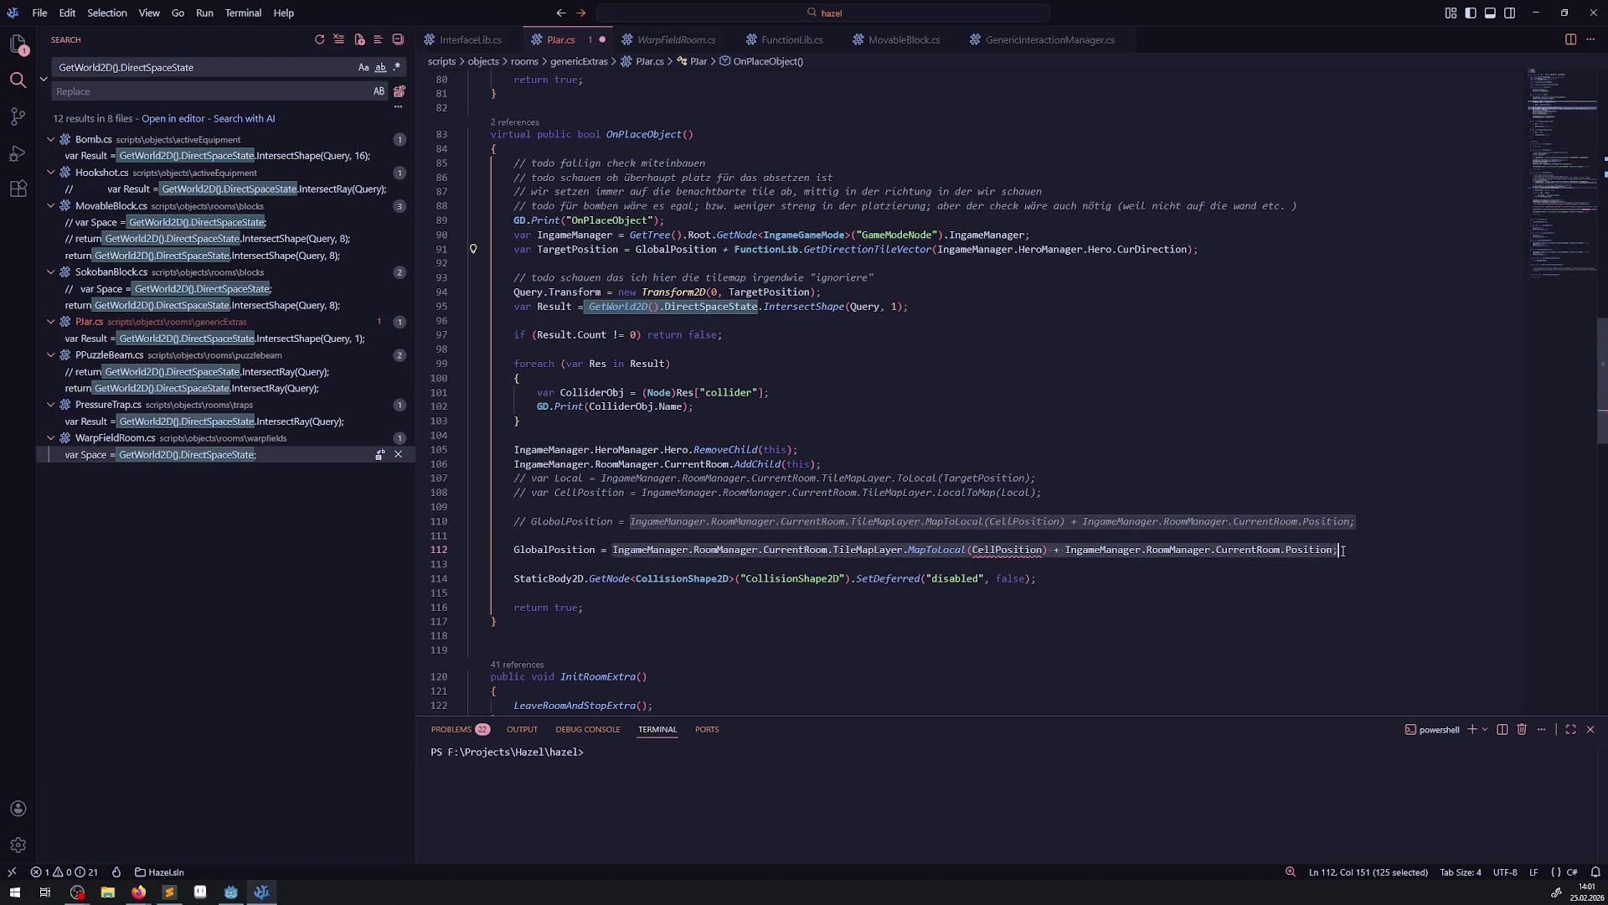
key("ctrl+v")
key("ctrl+s")
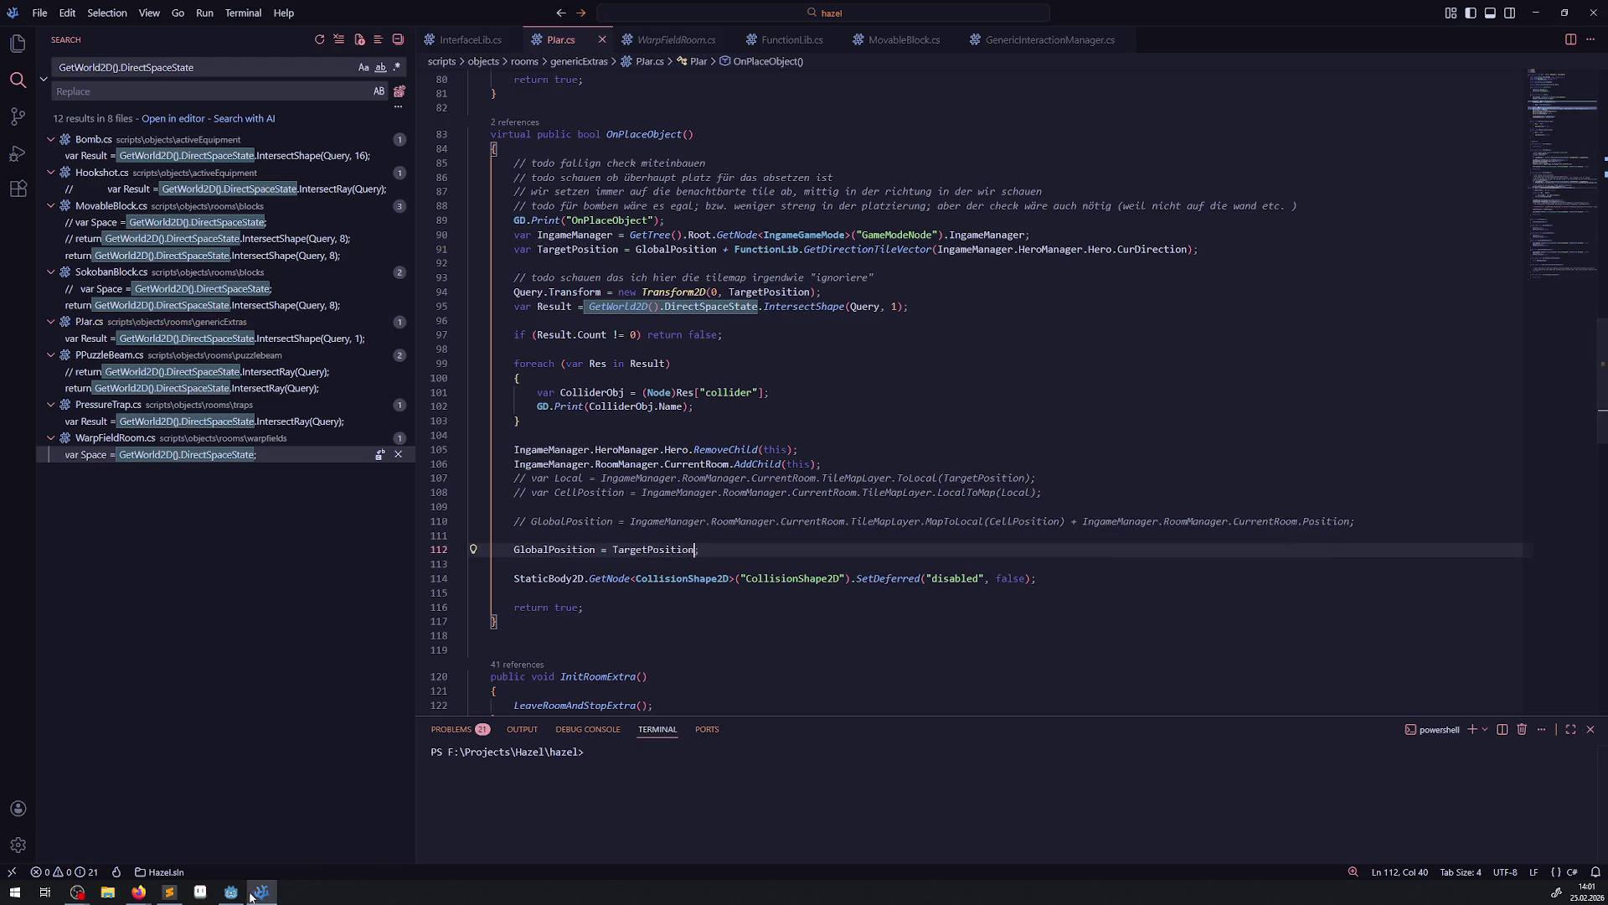
mouse_move(232, 894)
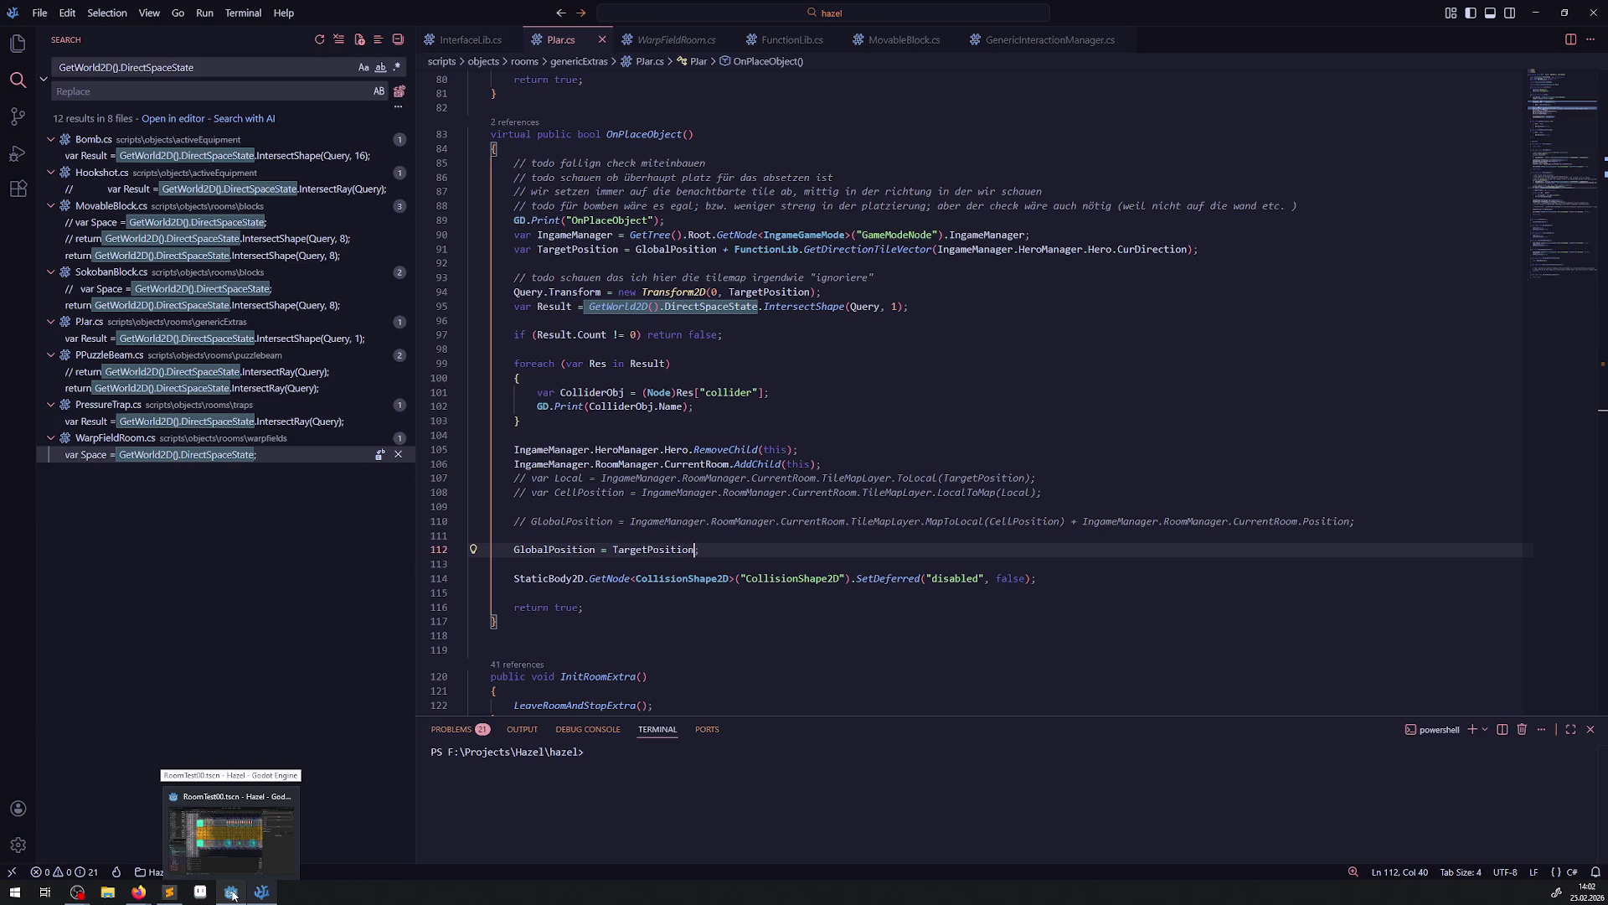
left_click(232, 894)
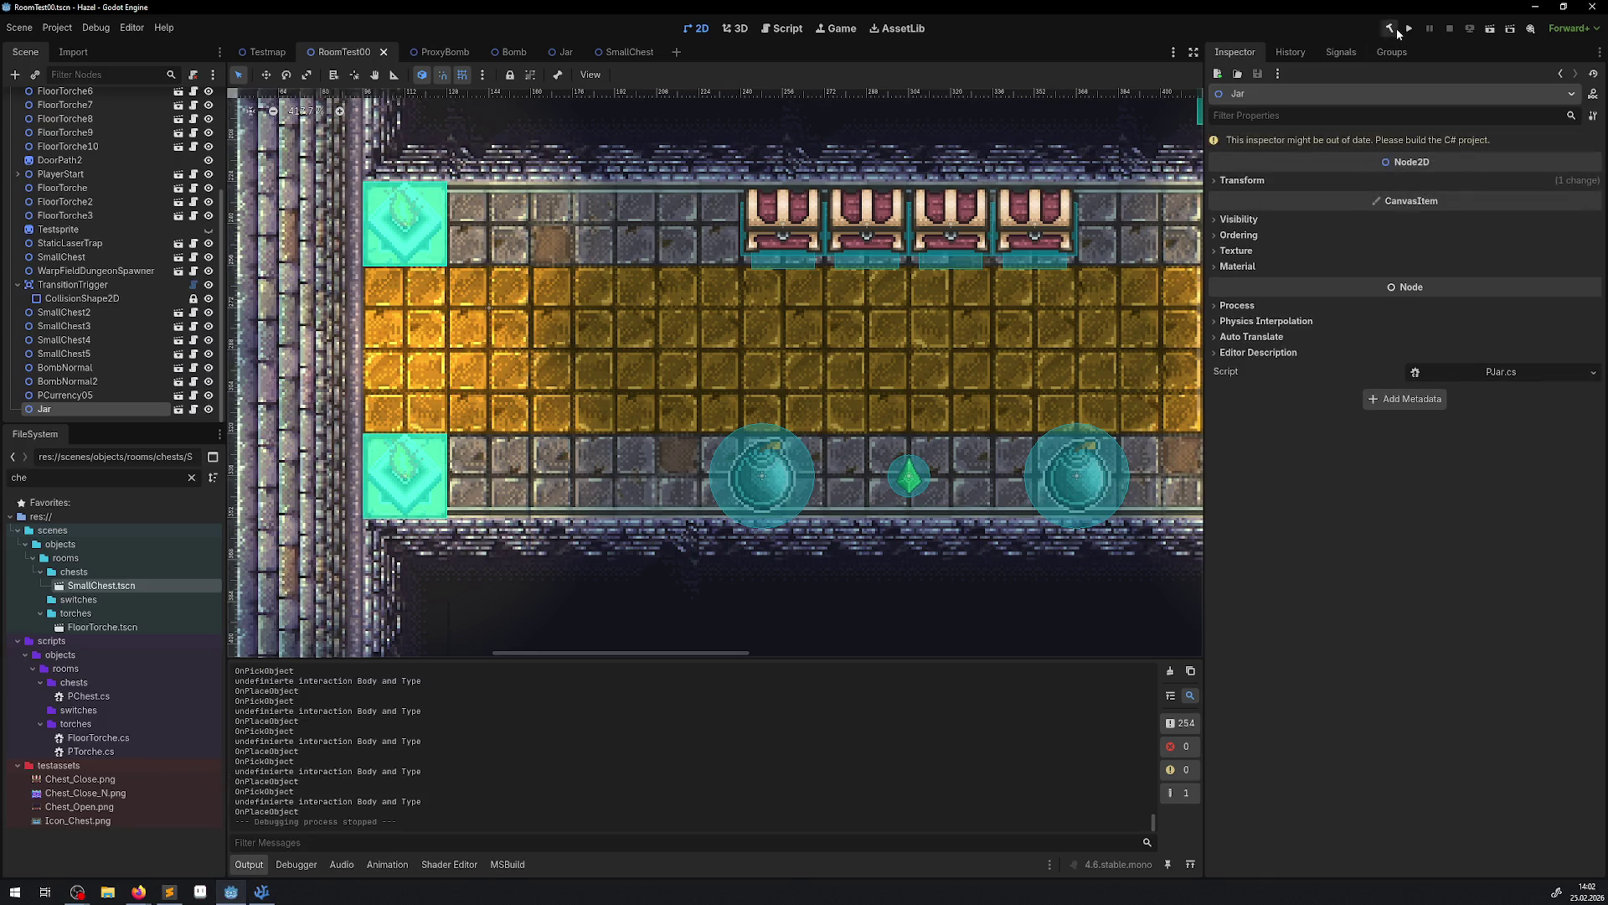
Build the C# project, run RoomTest00, pick up and set down the jar several times, then stop.
left_click(1397, 30)
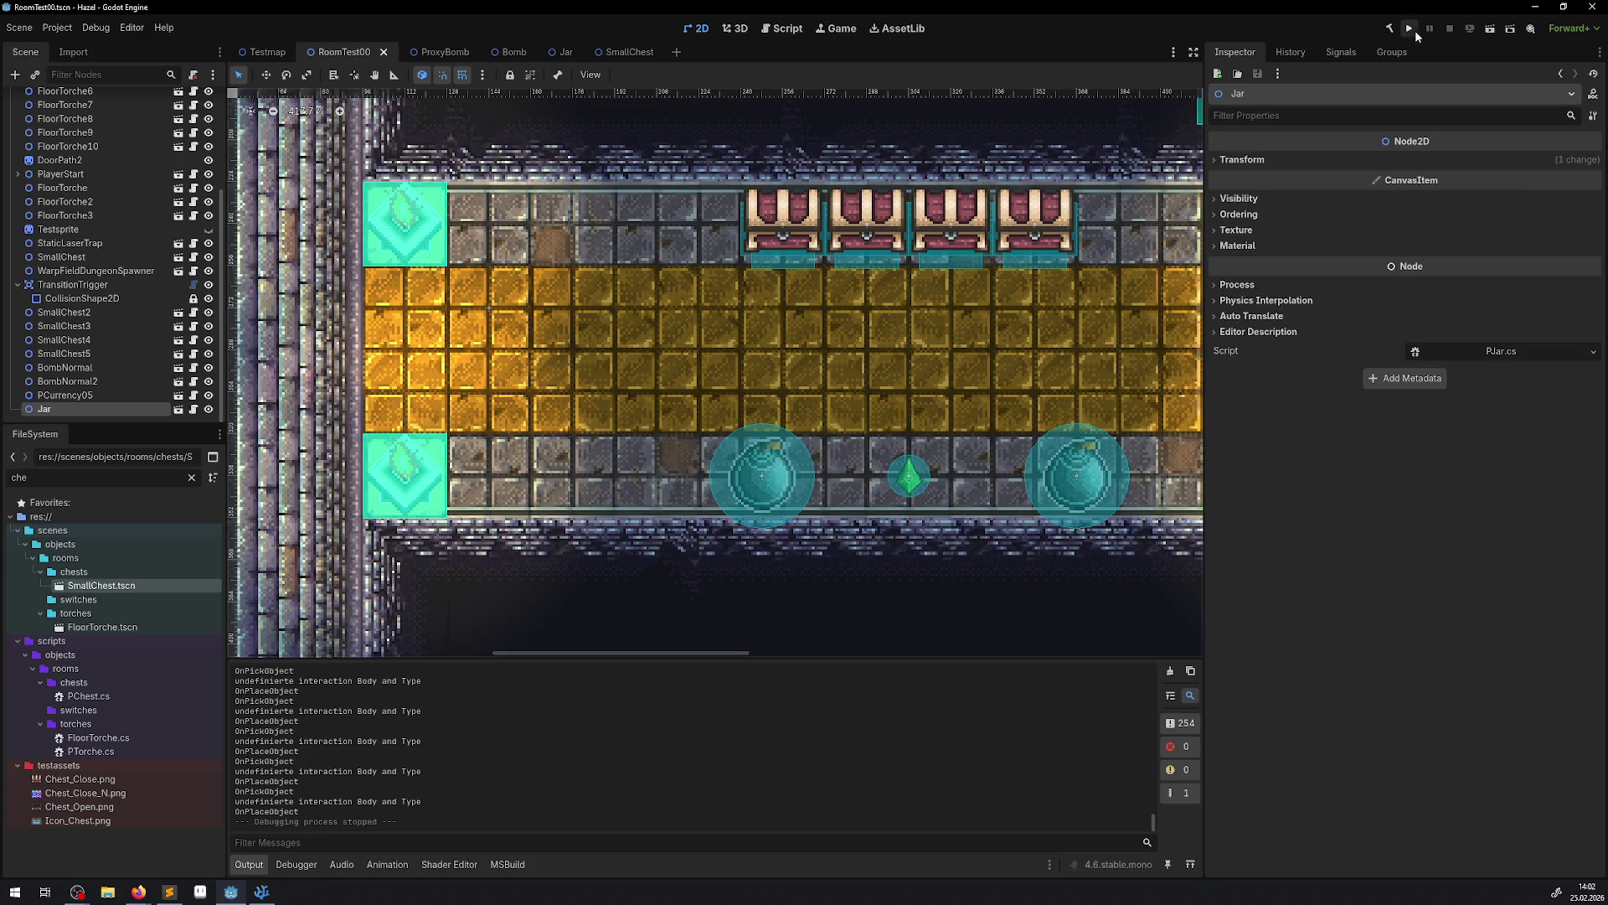
left_click(1412, 30)
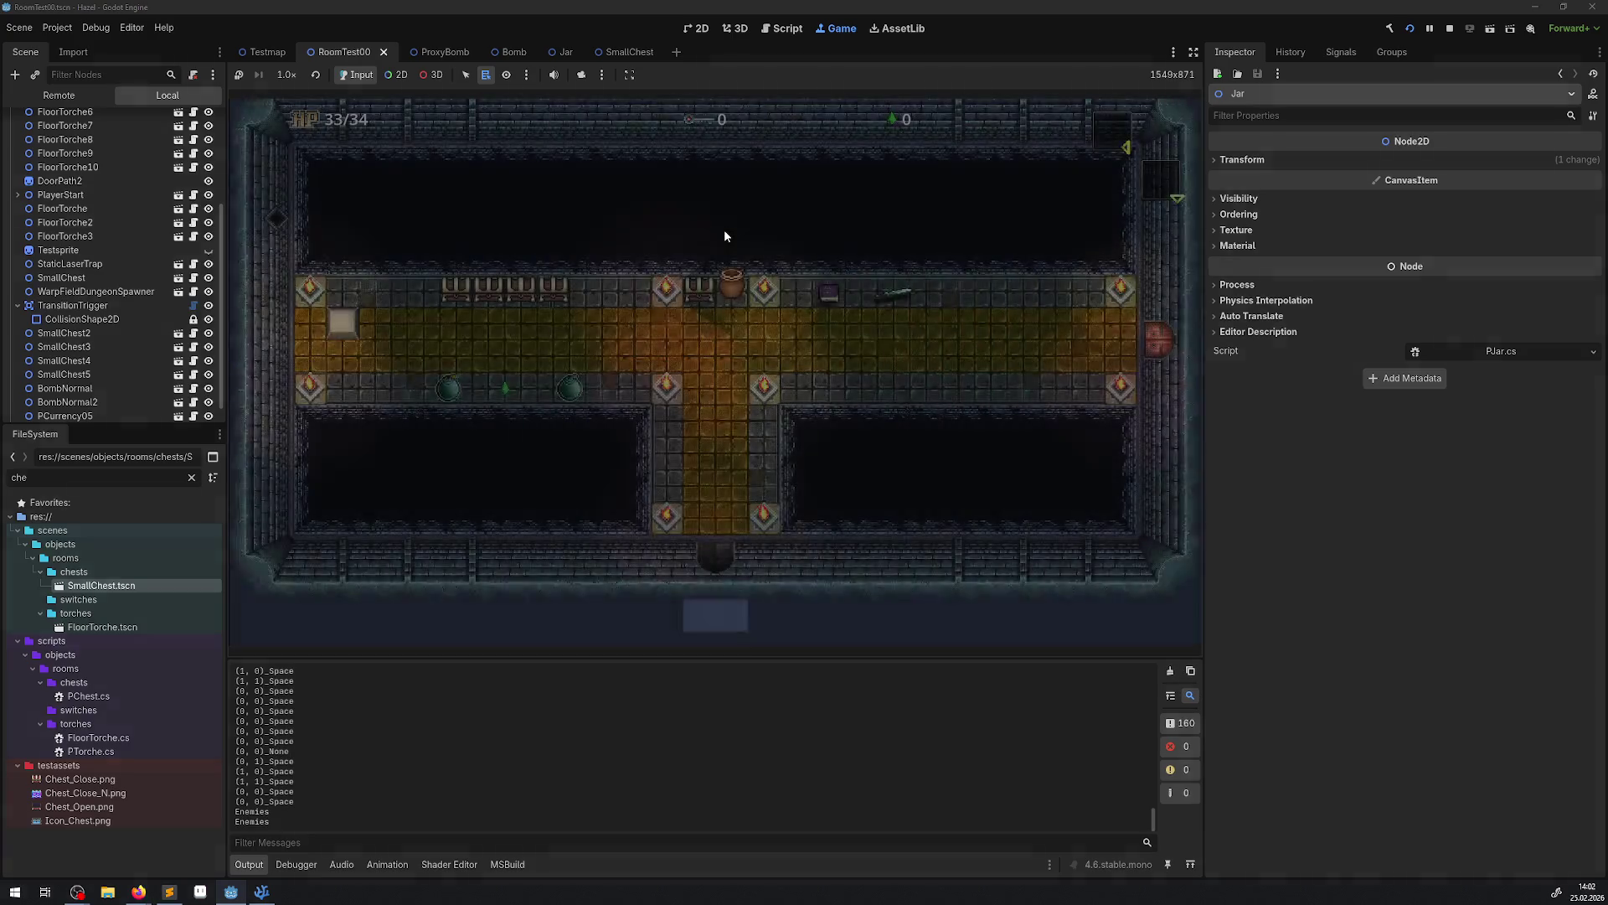
key("Up")
key("space")
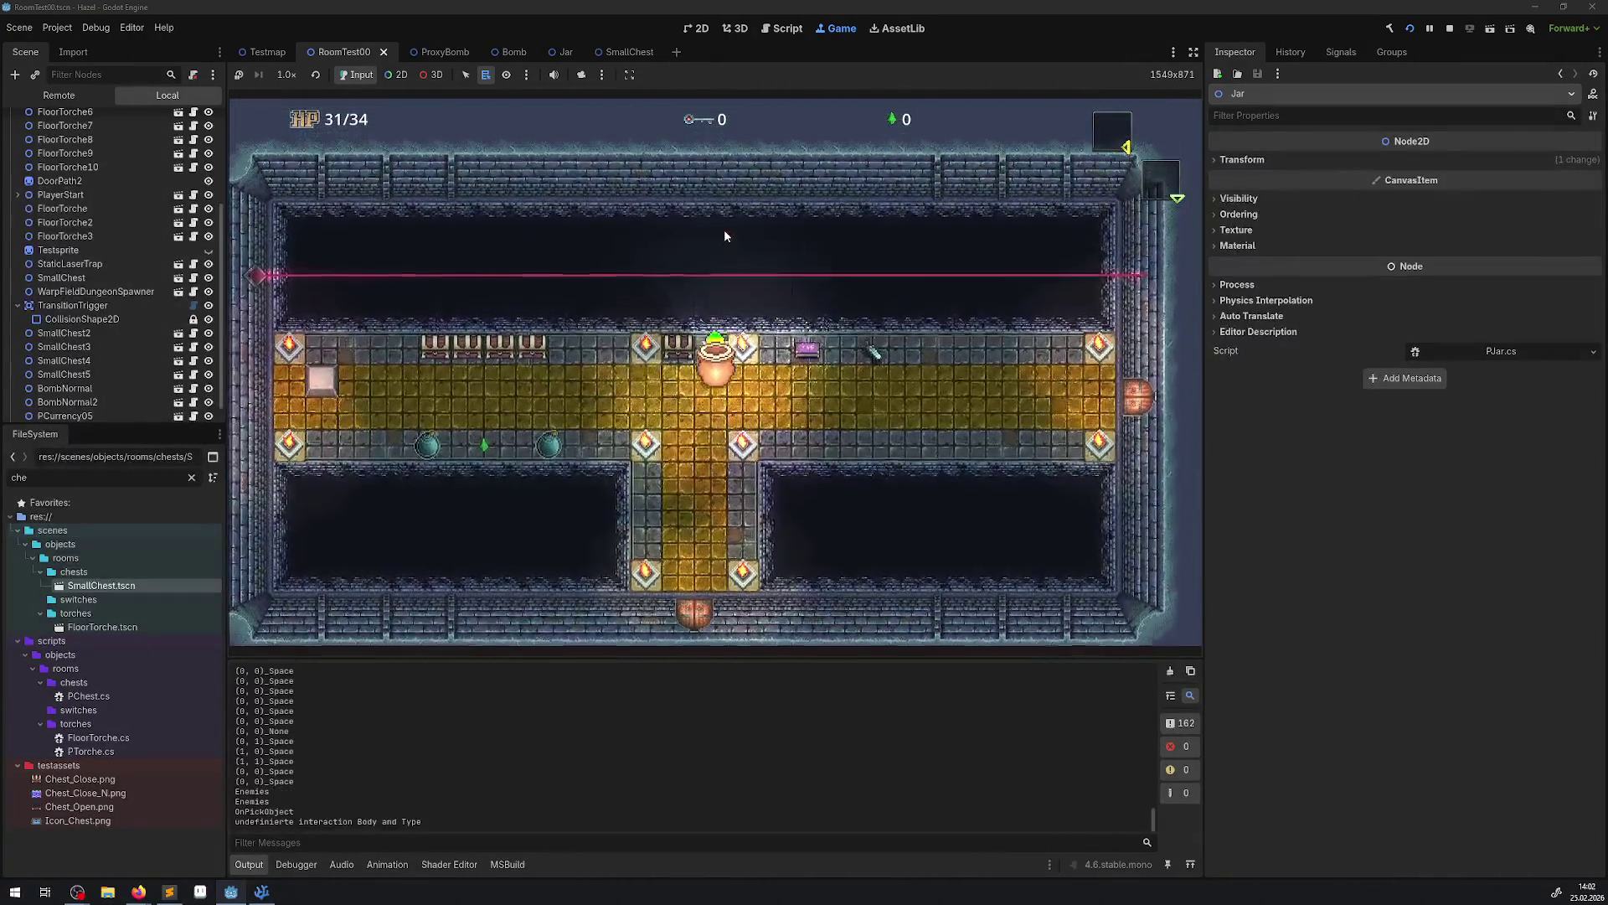
key("space")
key("space")
key("space")
key("Right")
key("space")
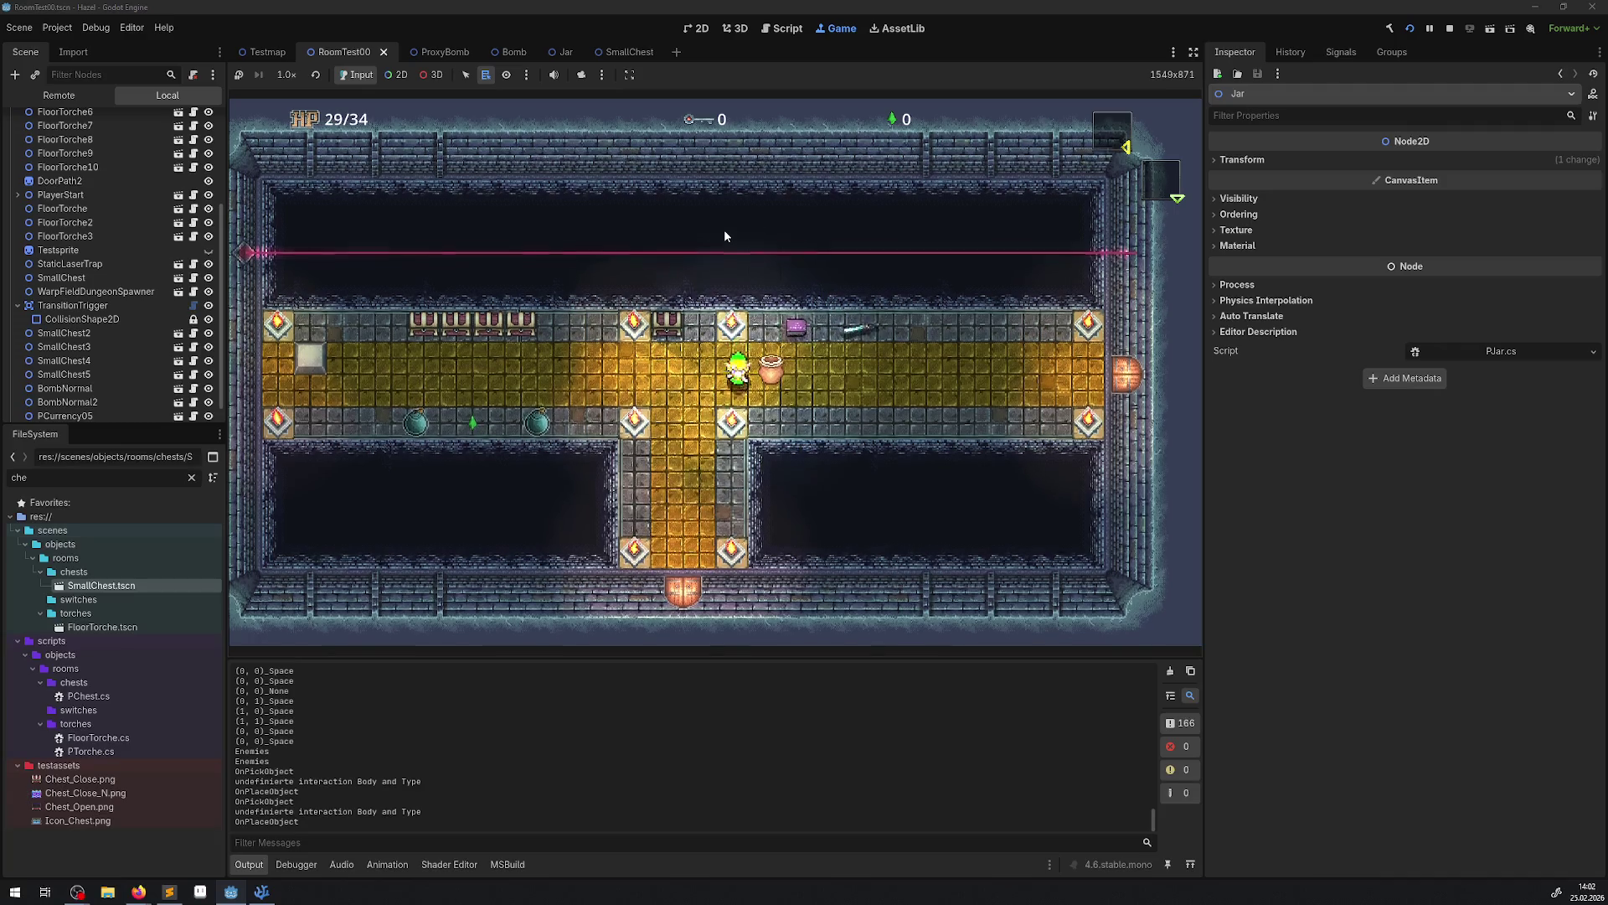
key("space")
key("space")
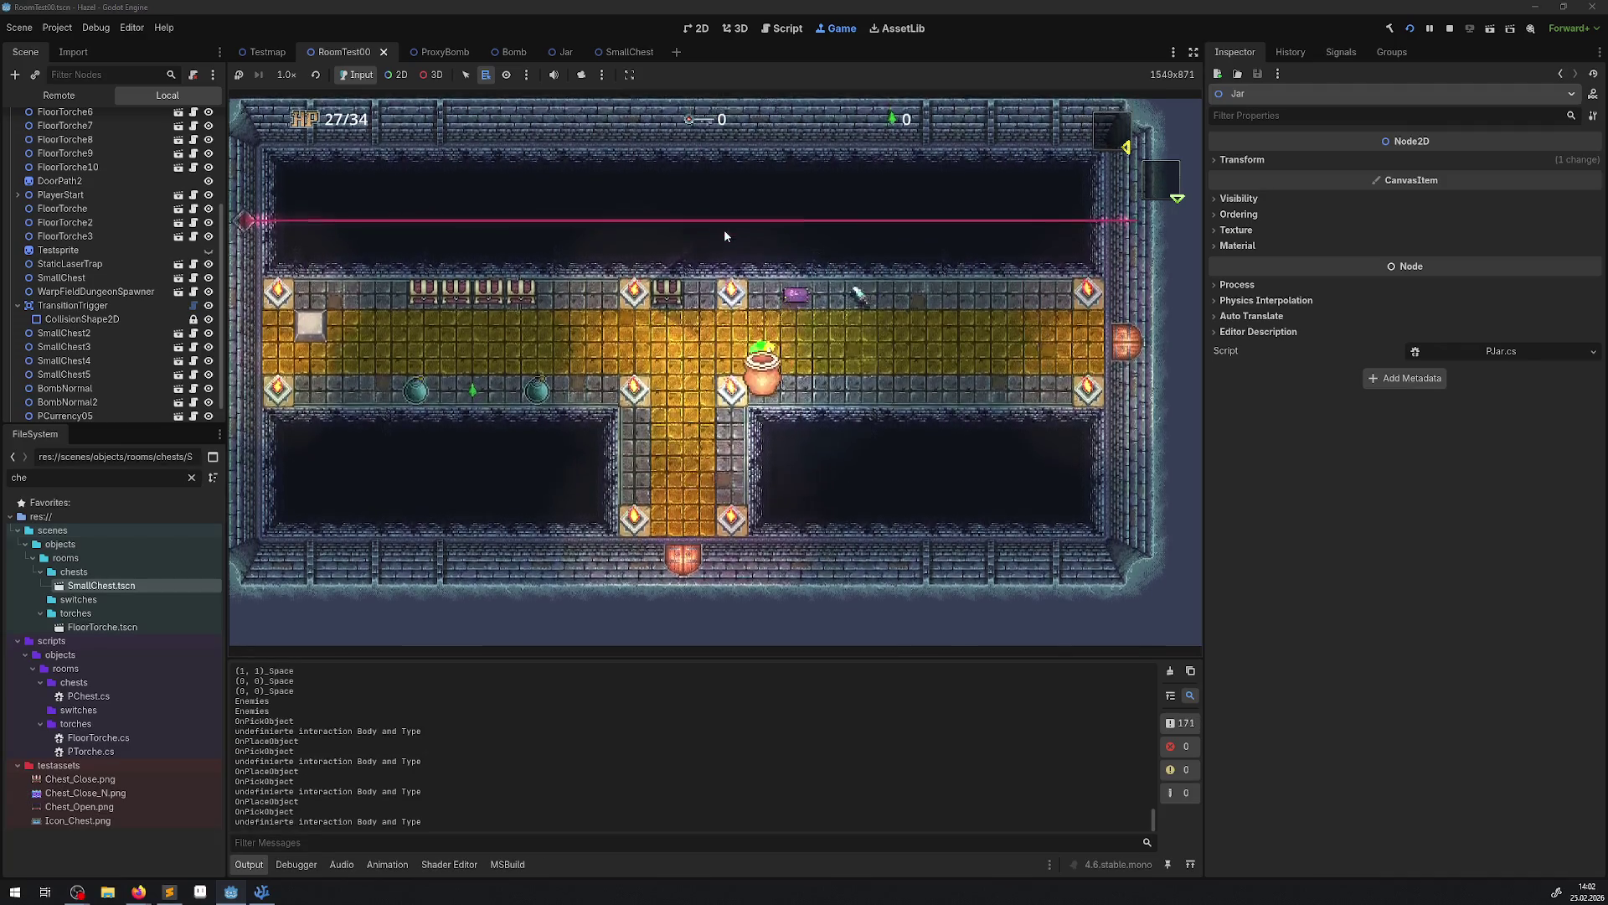
key("Right")
key("space")
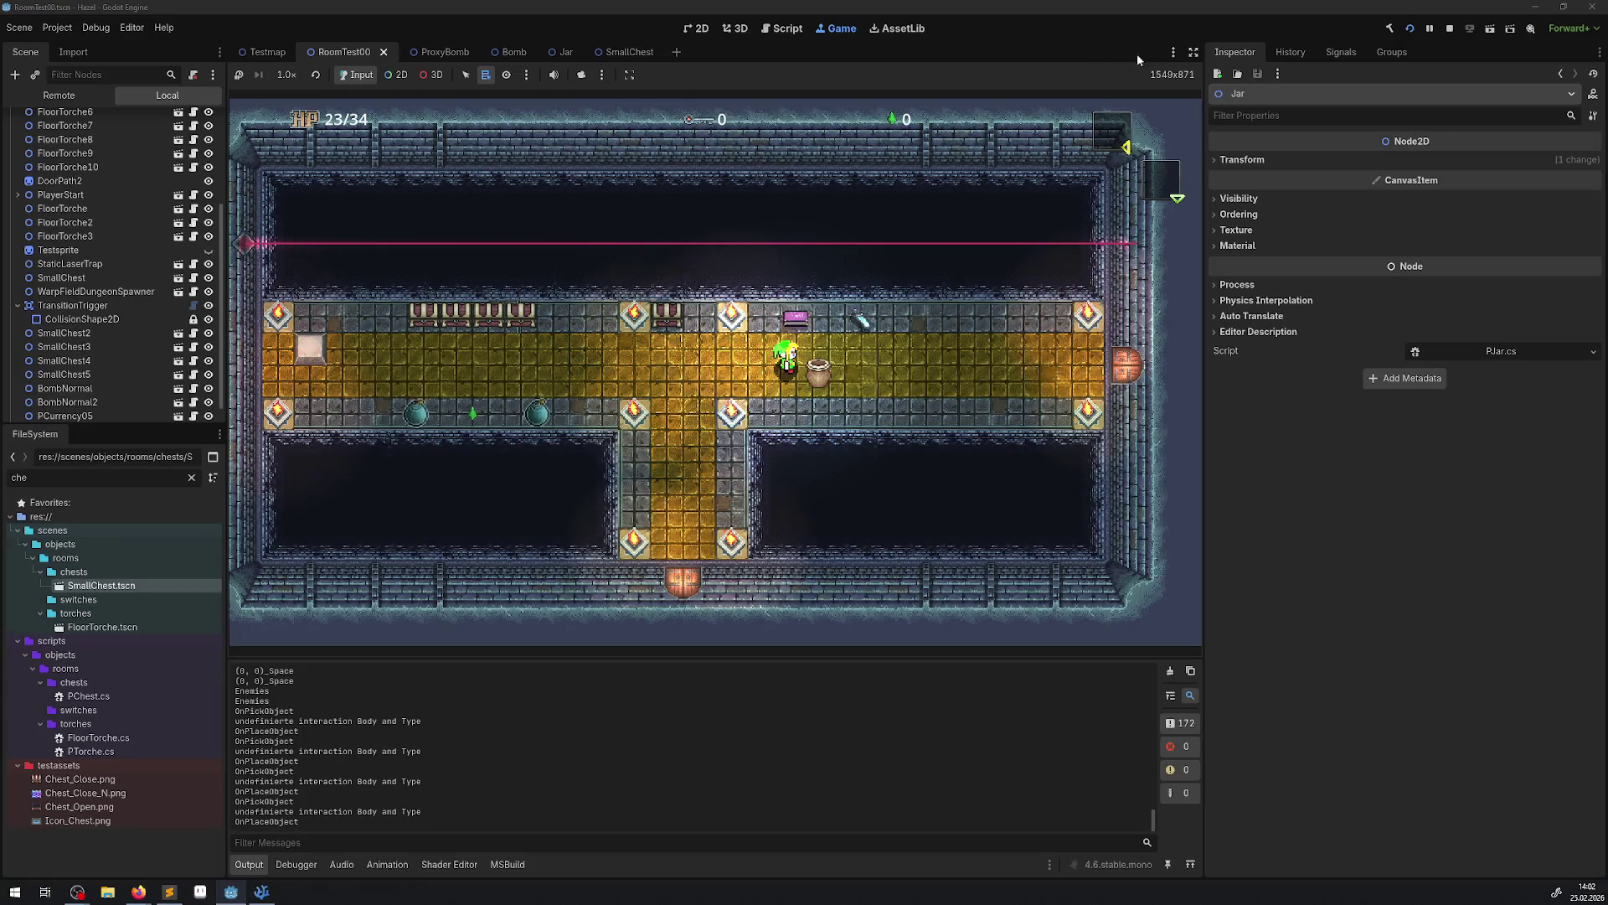
left_click(1450, 28)
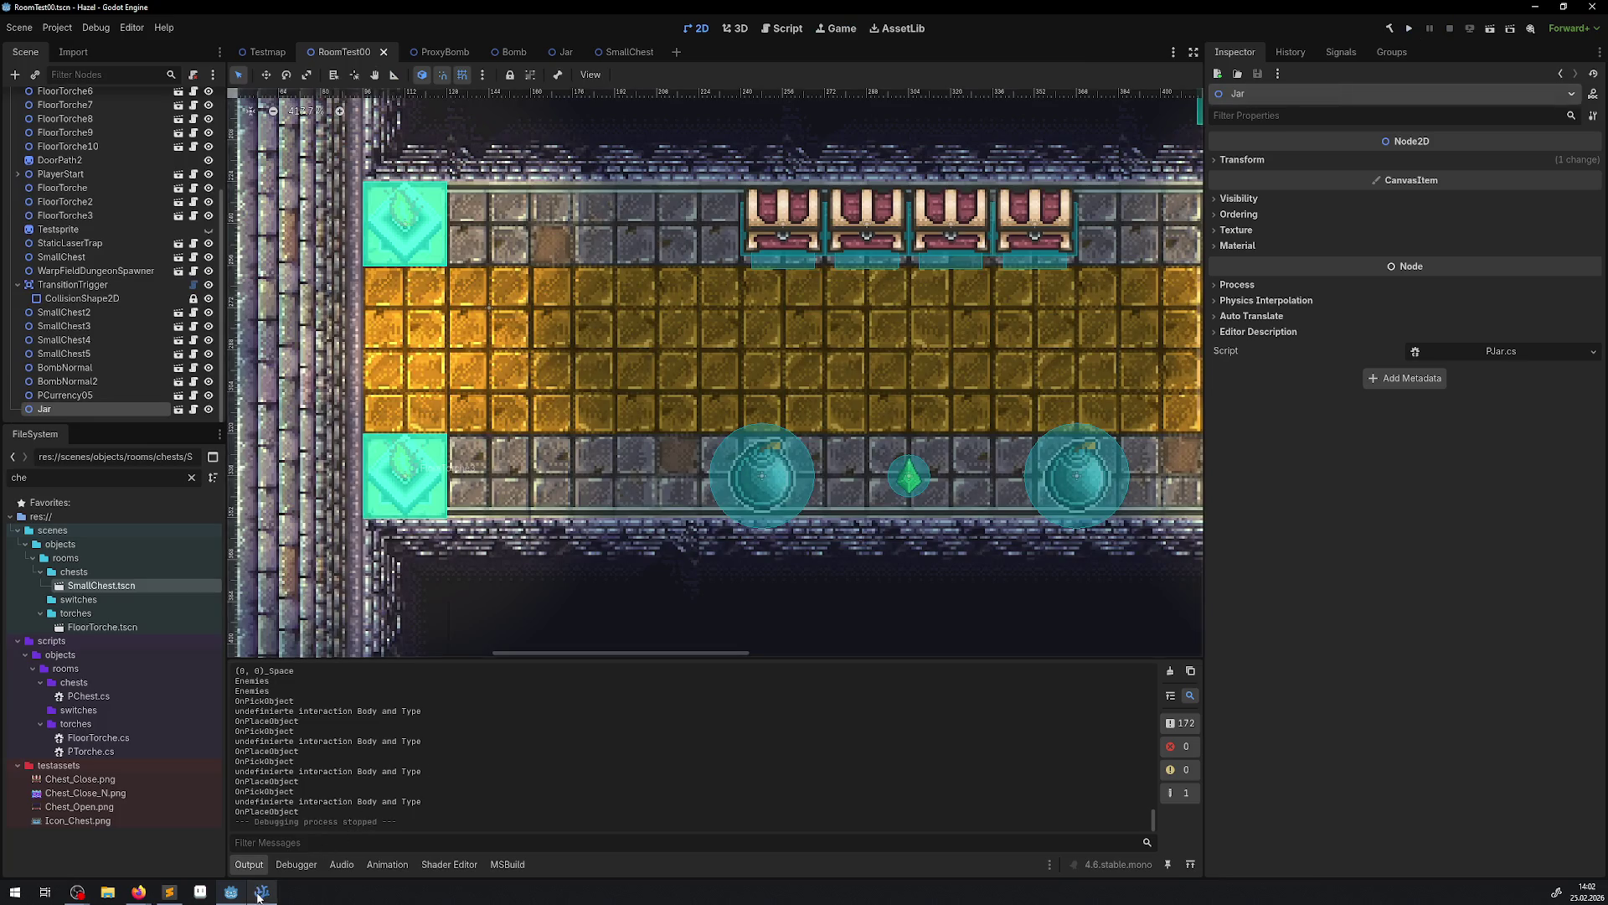
Open Hero.cs from the project file tree in VS Code.
left_click(261, 891)
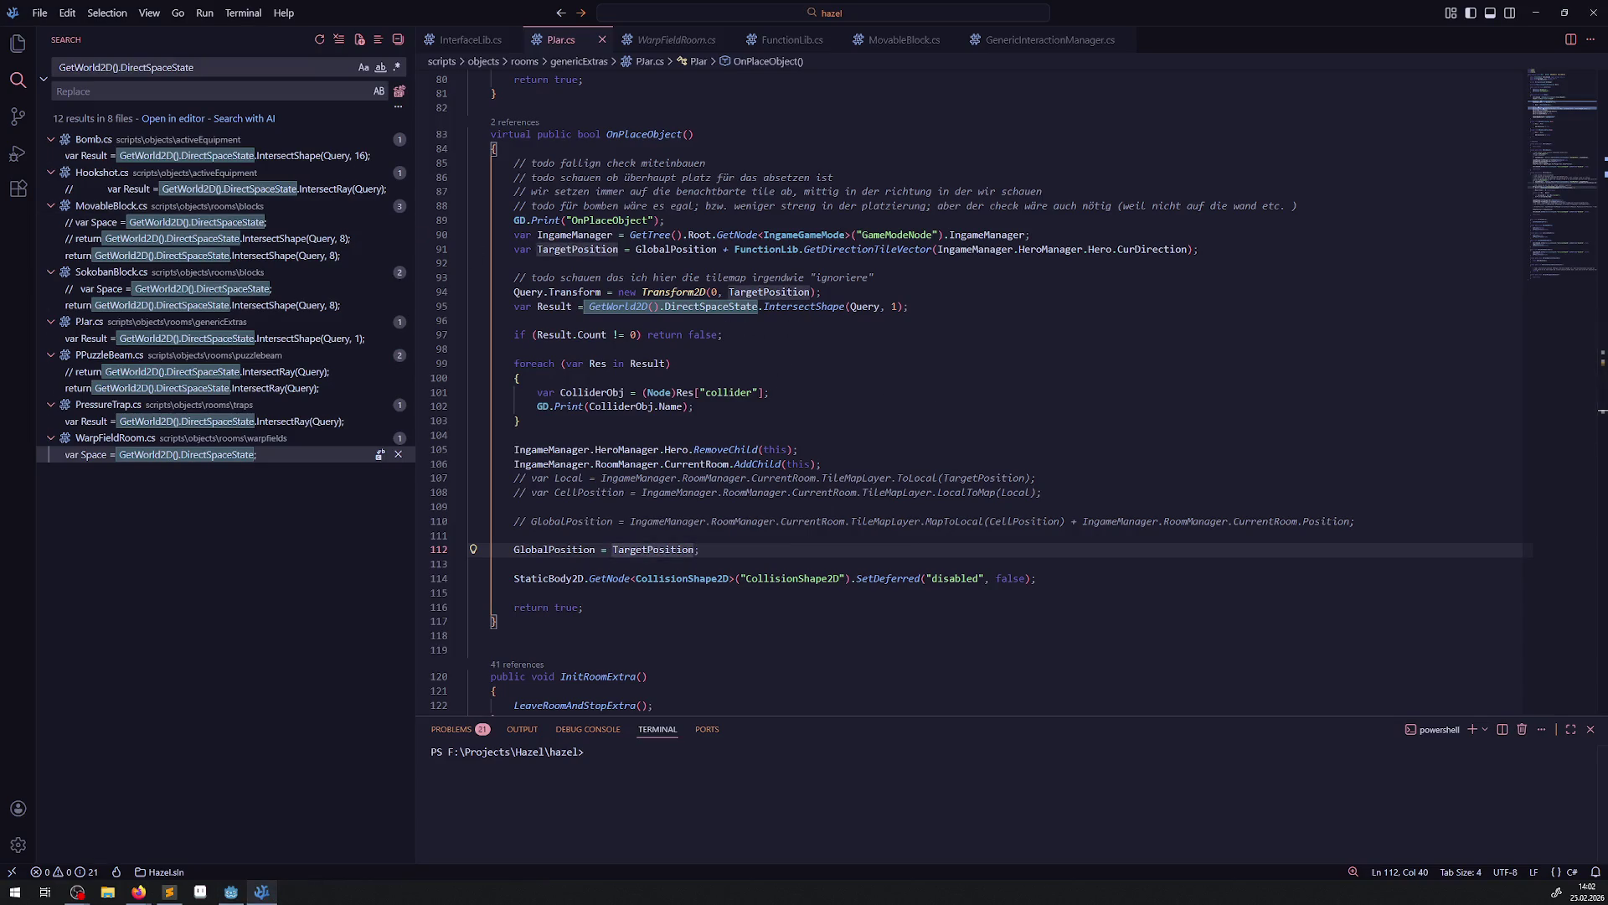
left_click(18, 43)
scroll(158, 536, "up", 5)
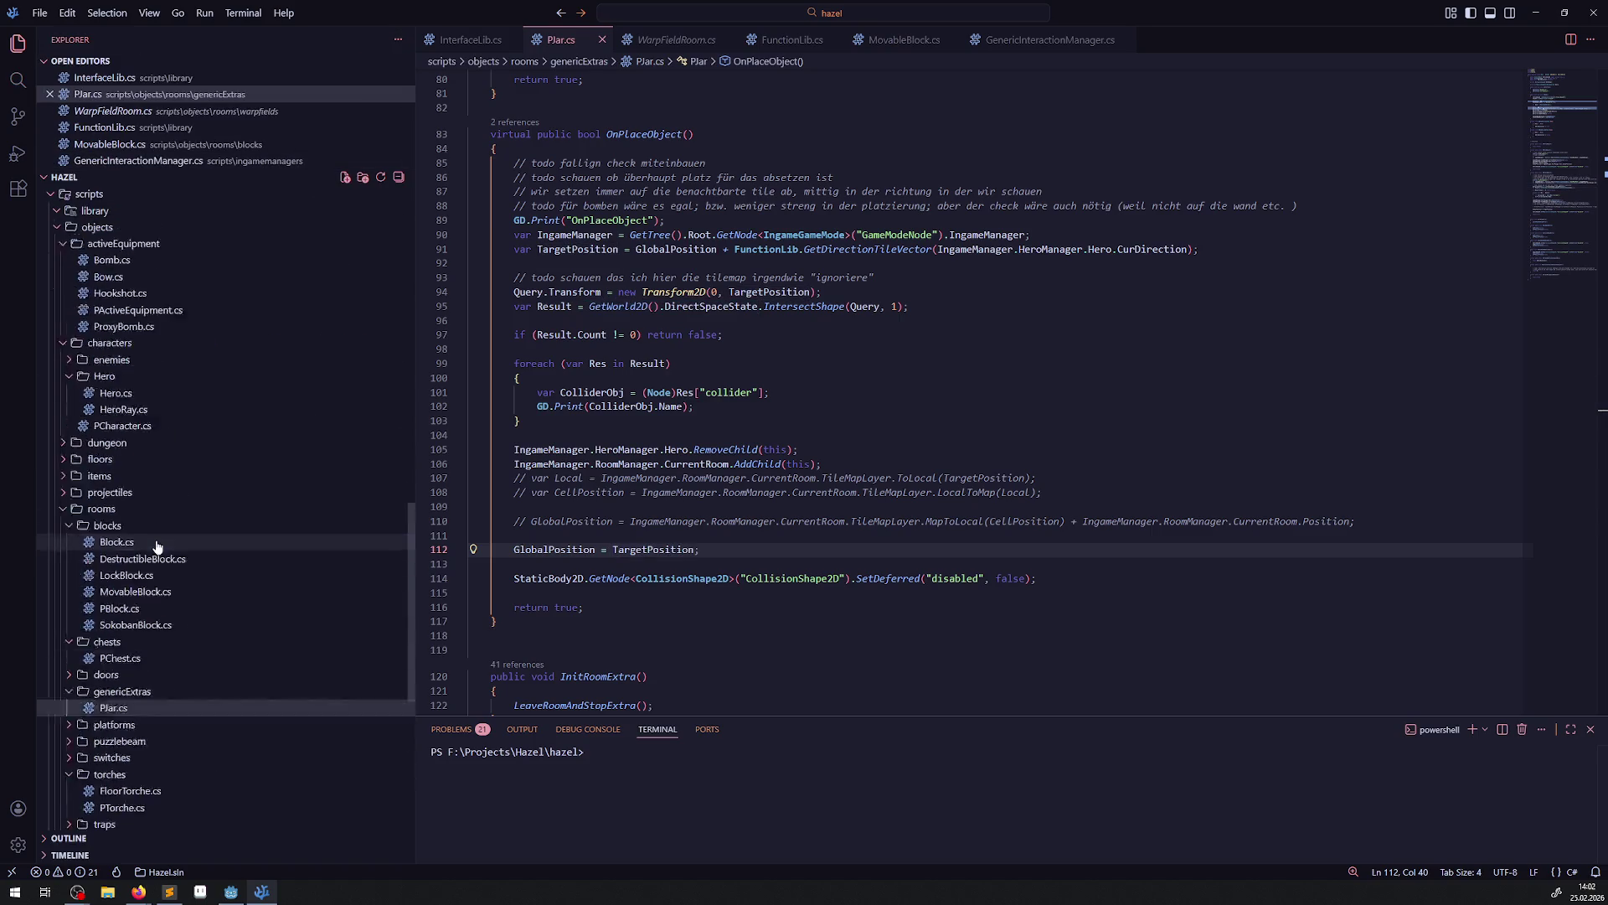
scroll(158, 545, "up", 3)
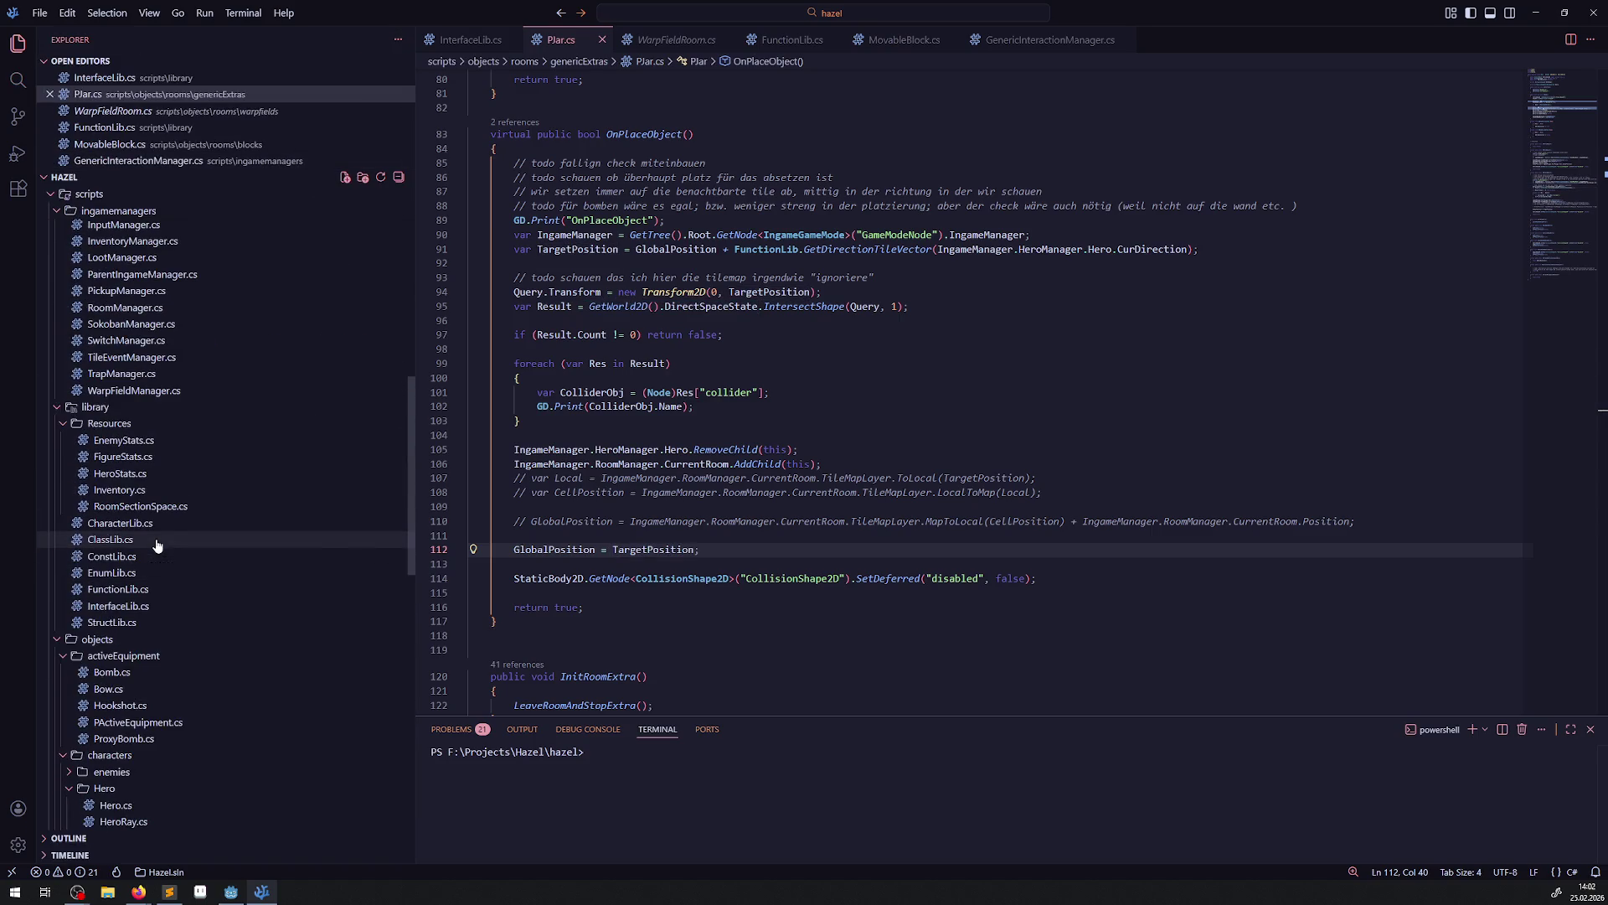
left_click(123, 809)
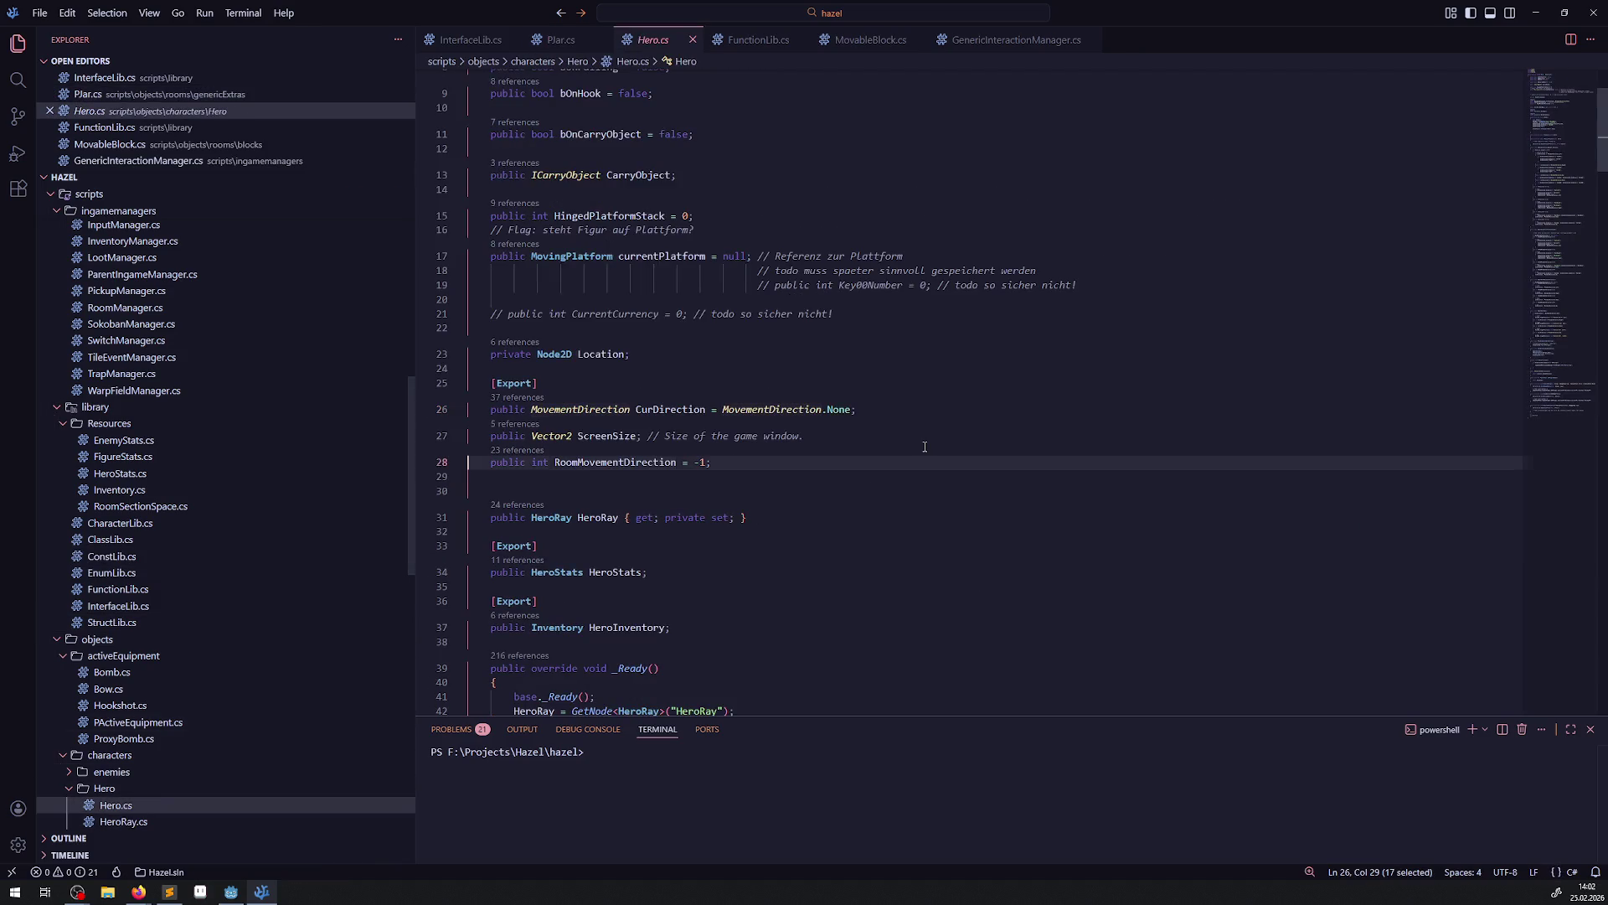
Search Hero.cs for 'posi' to locate GetHeroLocation, then go back to PJar.cs.
key("ctrl+f")
type("herop")
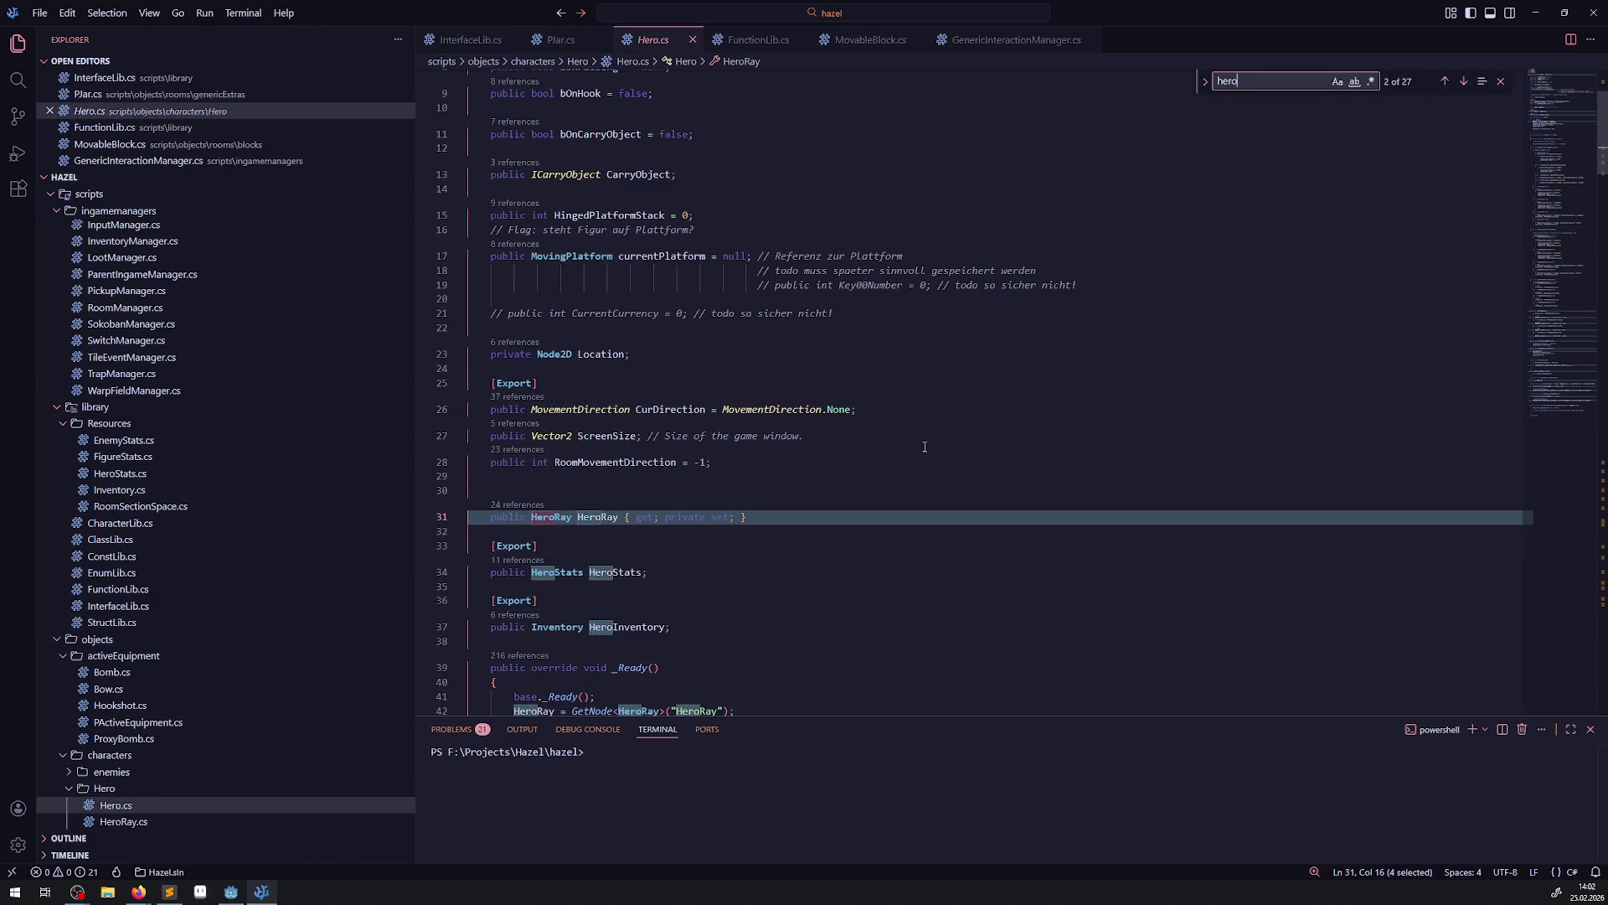
key("BackSpace")
key("BackSpace")
key("BackSpace")
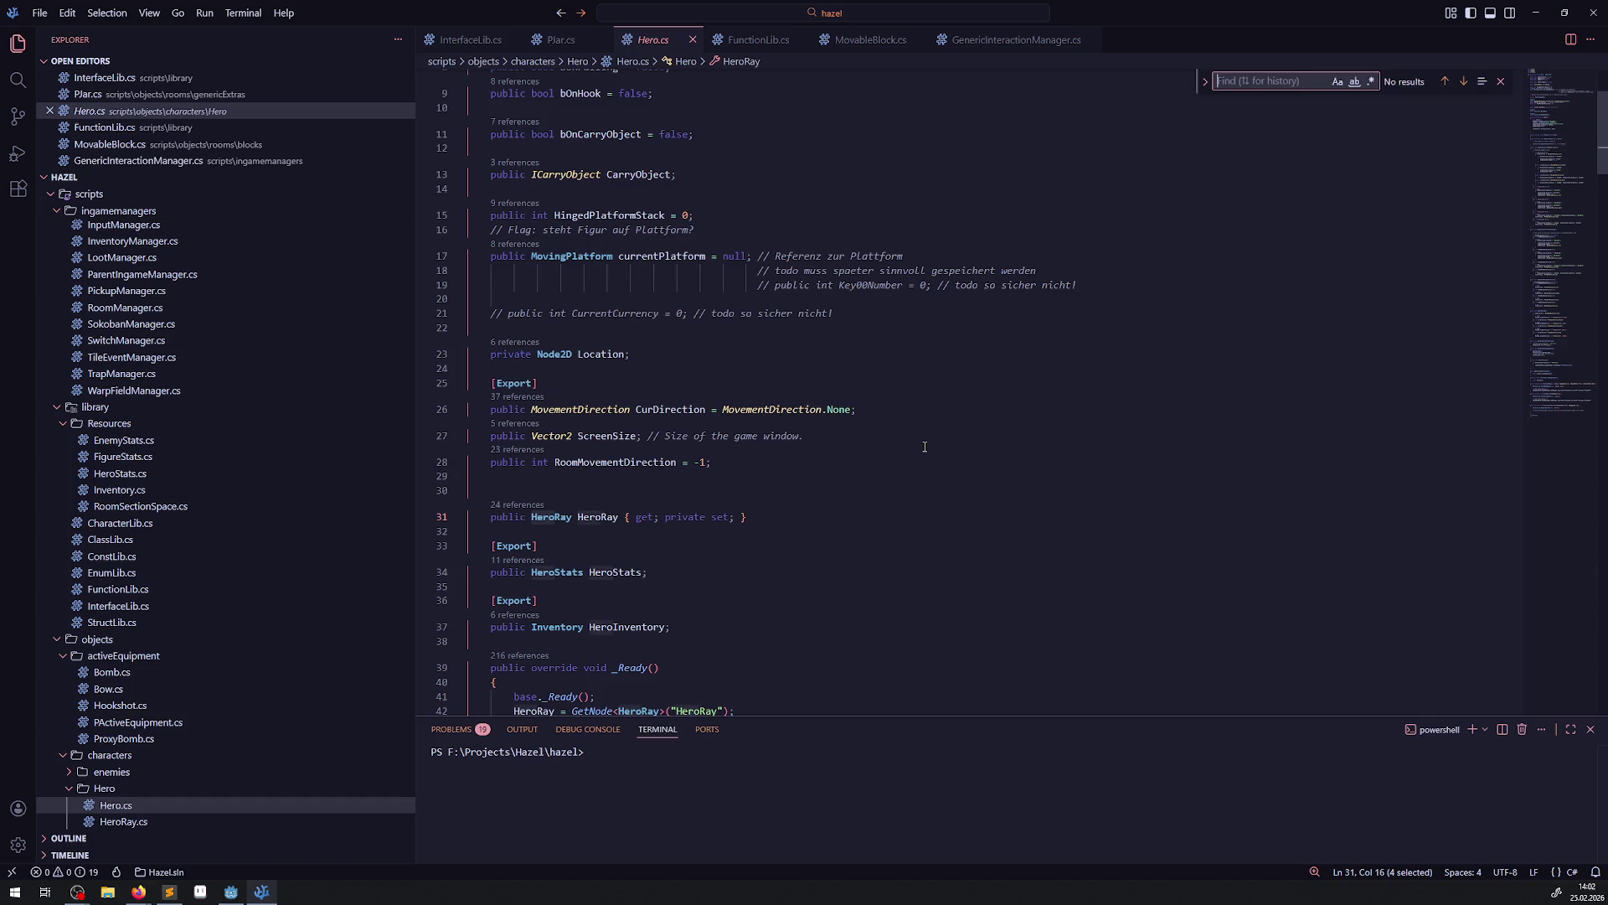
type("posi")
key("Return")
key("Return")
key("Return")
key("Return")
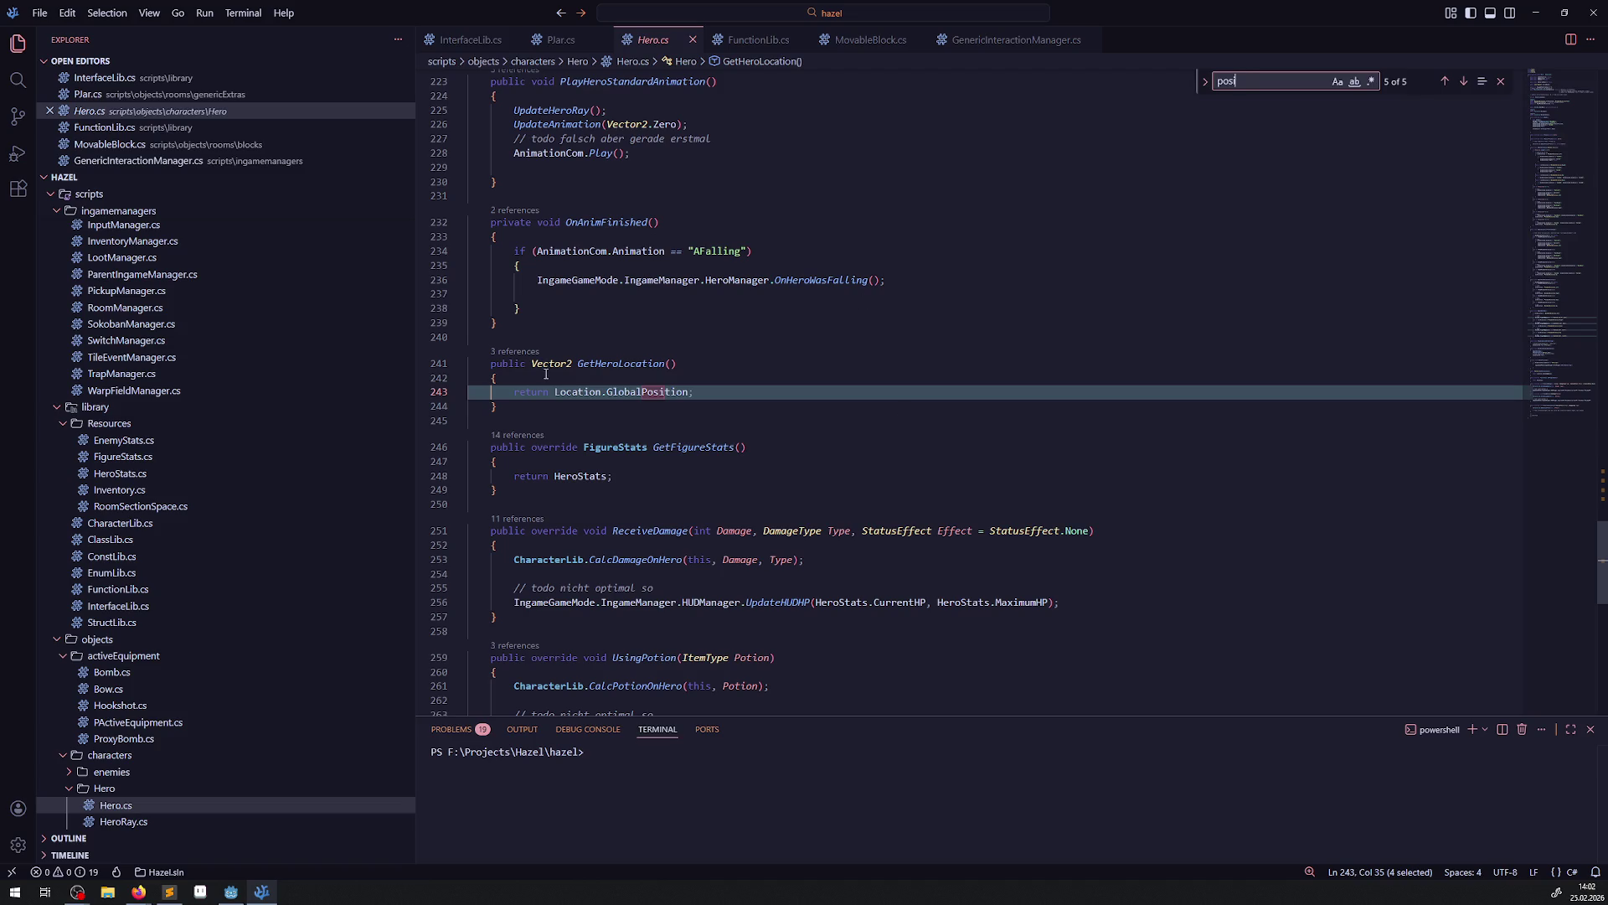
double_click(624, 366)
key("ctrl+c")
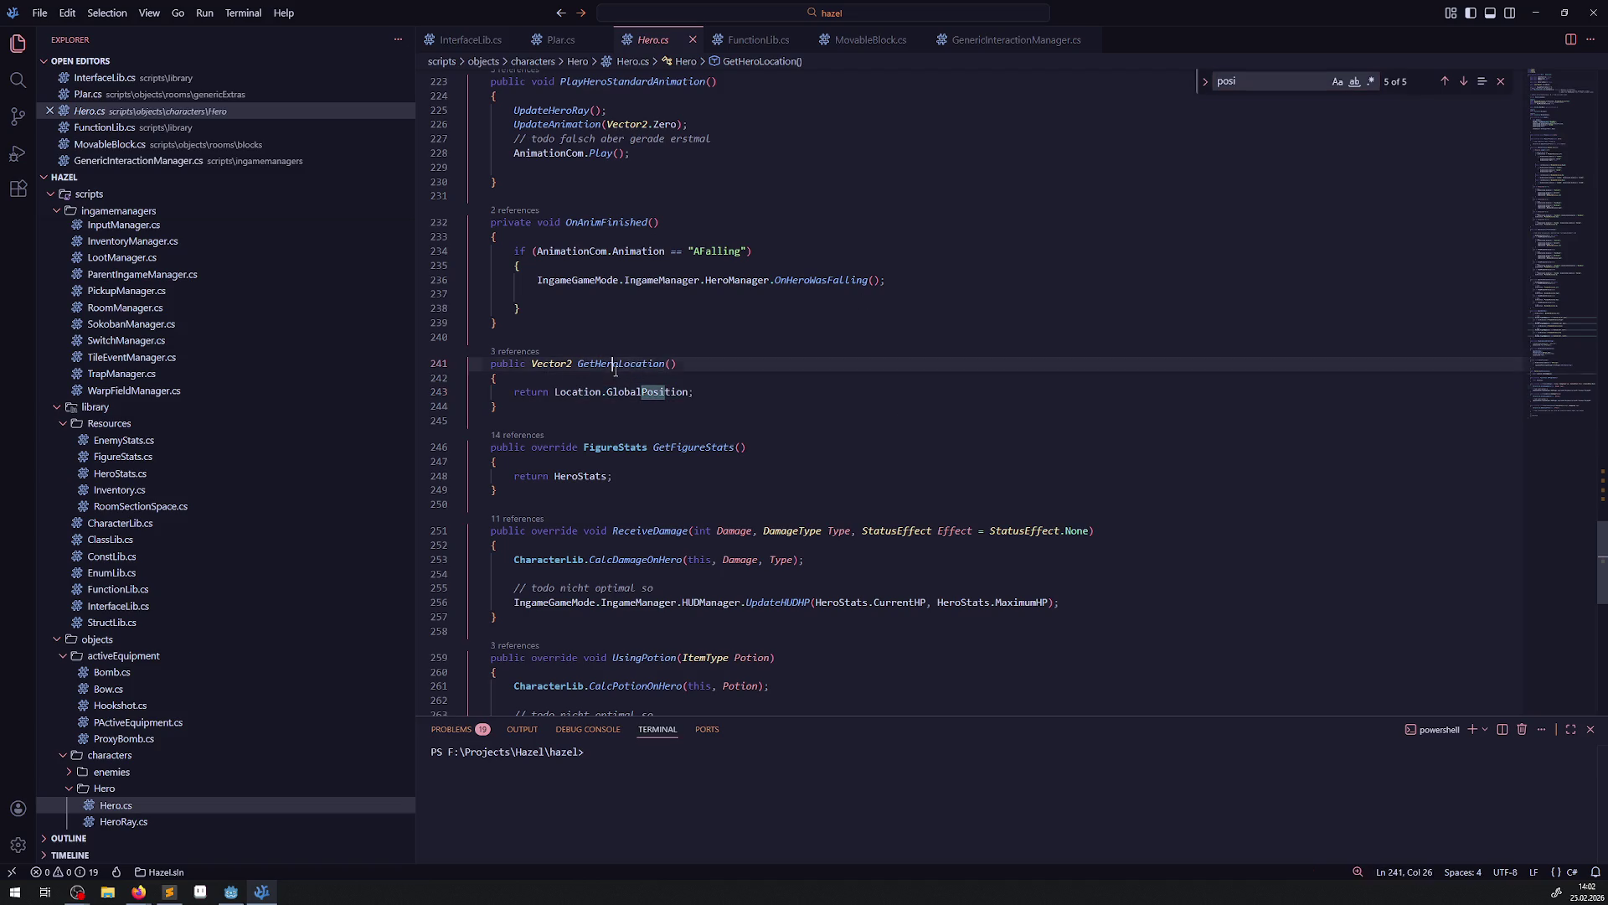
left_click(561, 40)
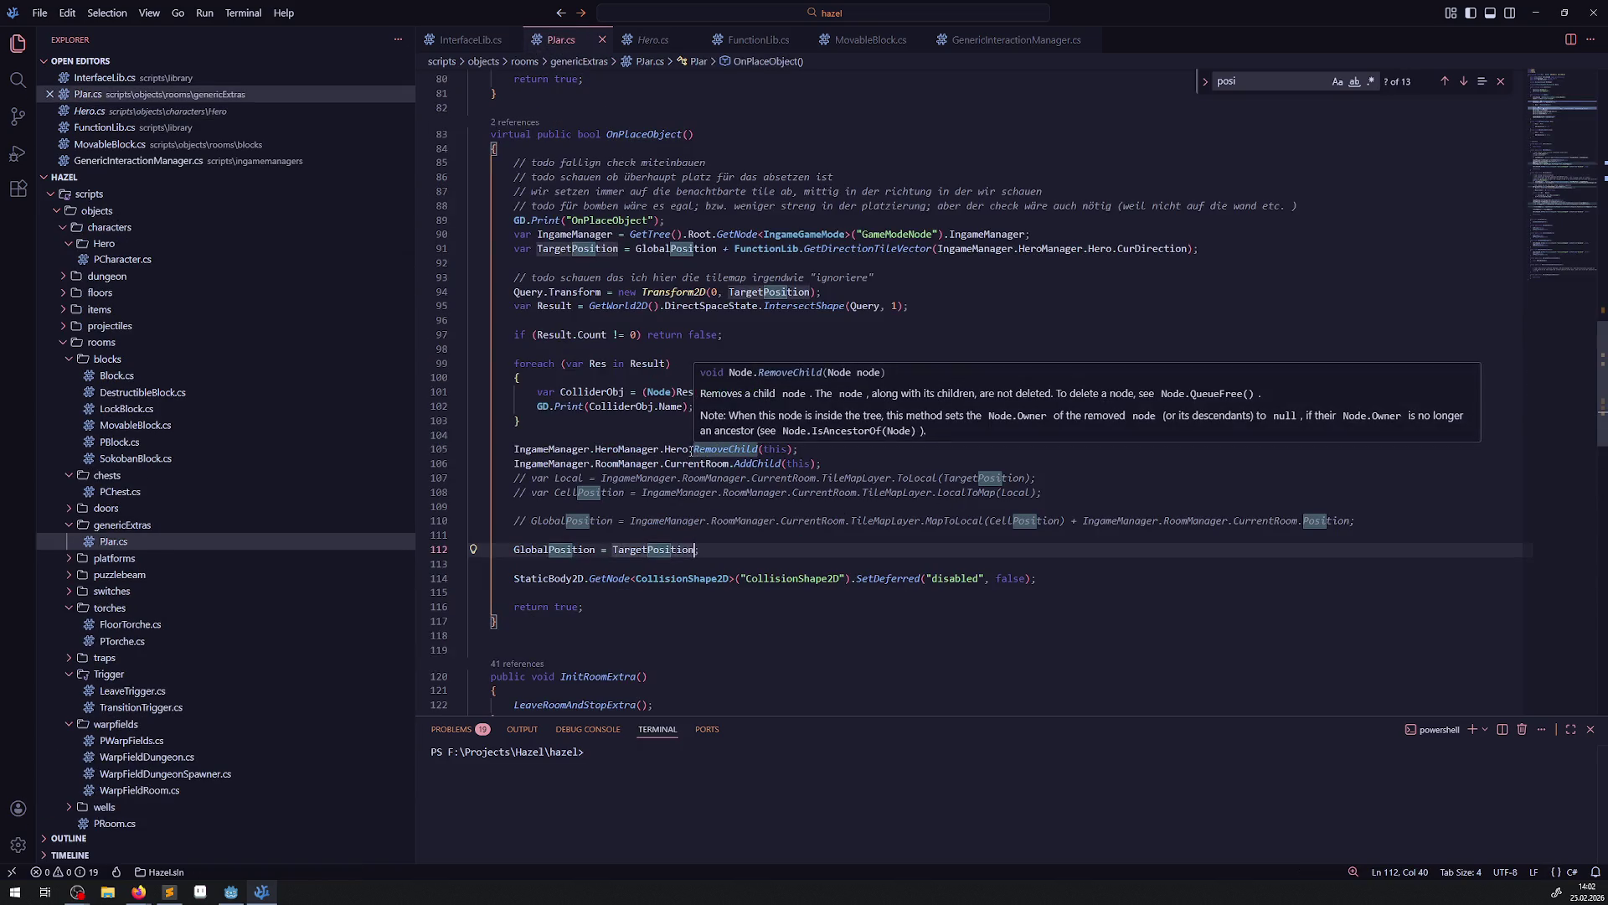
On line 76, replace Hero.GlobalPosition with Hero.GetHeroLocation() and save PJar.cs.
double_click(671, 450)
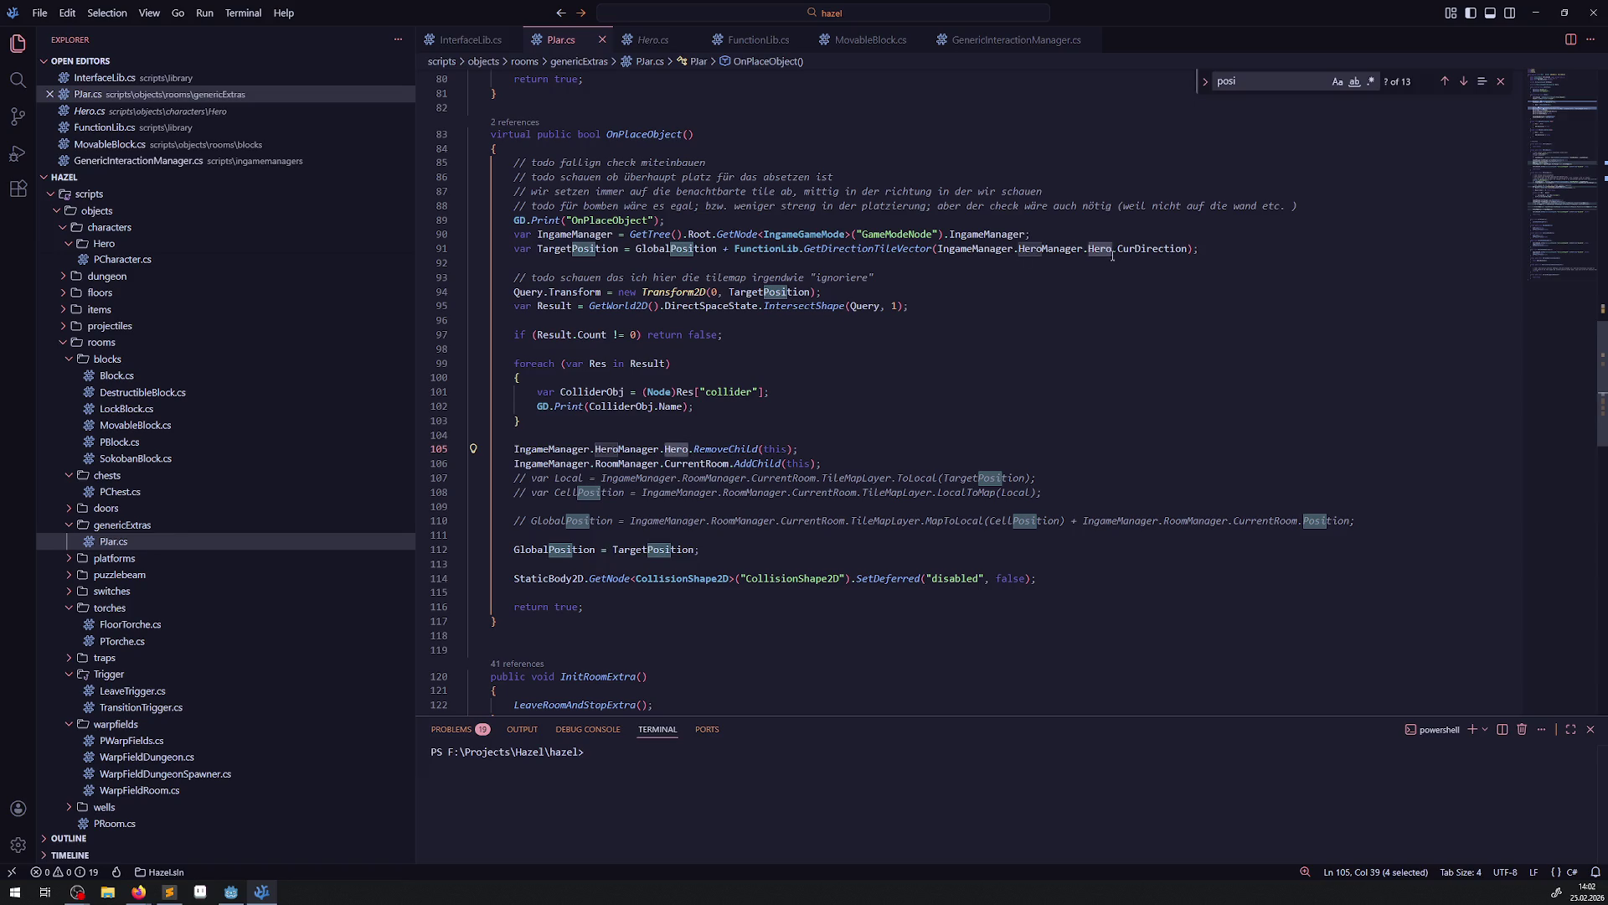
mouse_move(1102, 248)
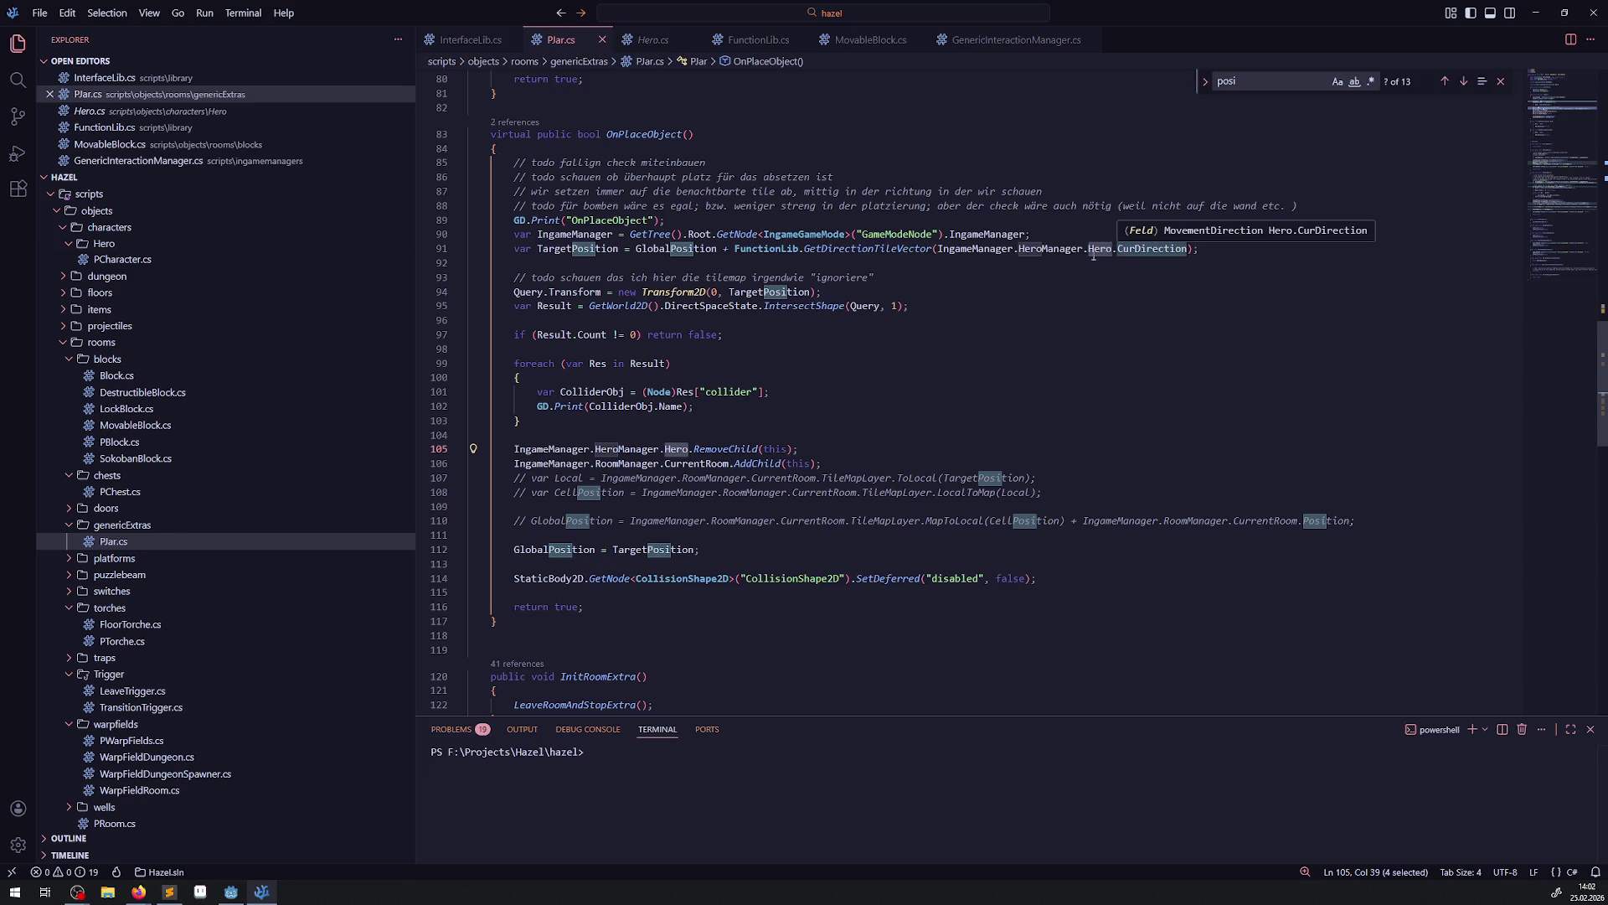
mouse_move(717, 253)
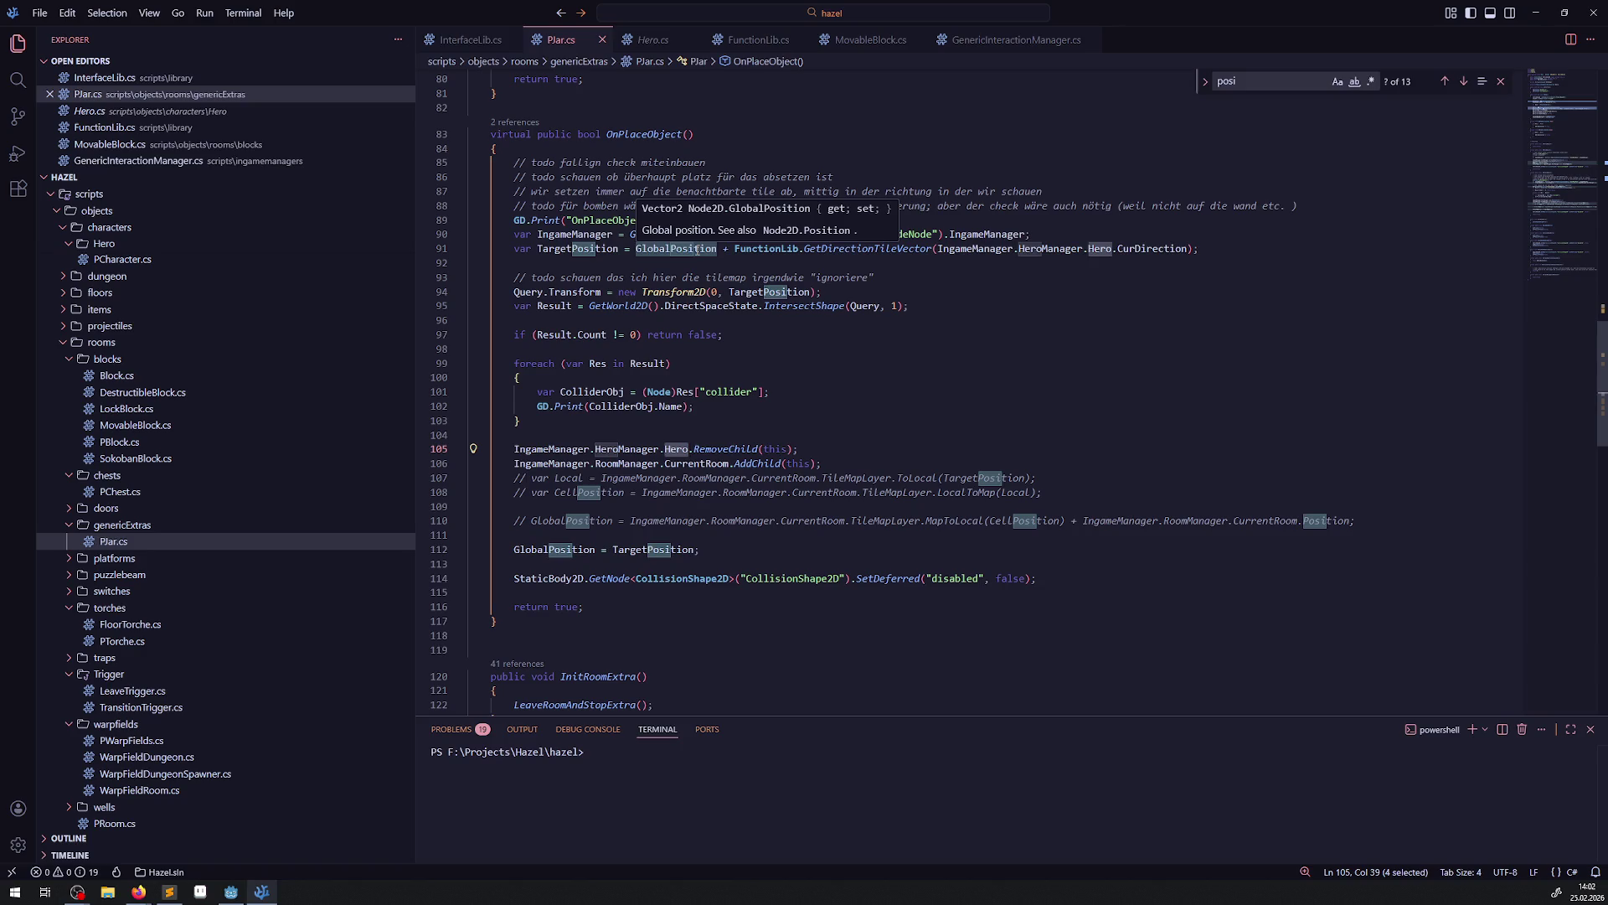
double_click(697, 250)
scroll(707, 437, "up", 3)
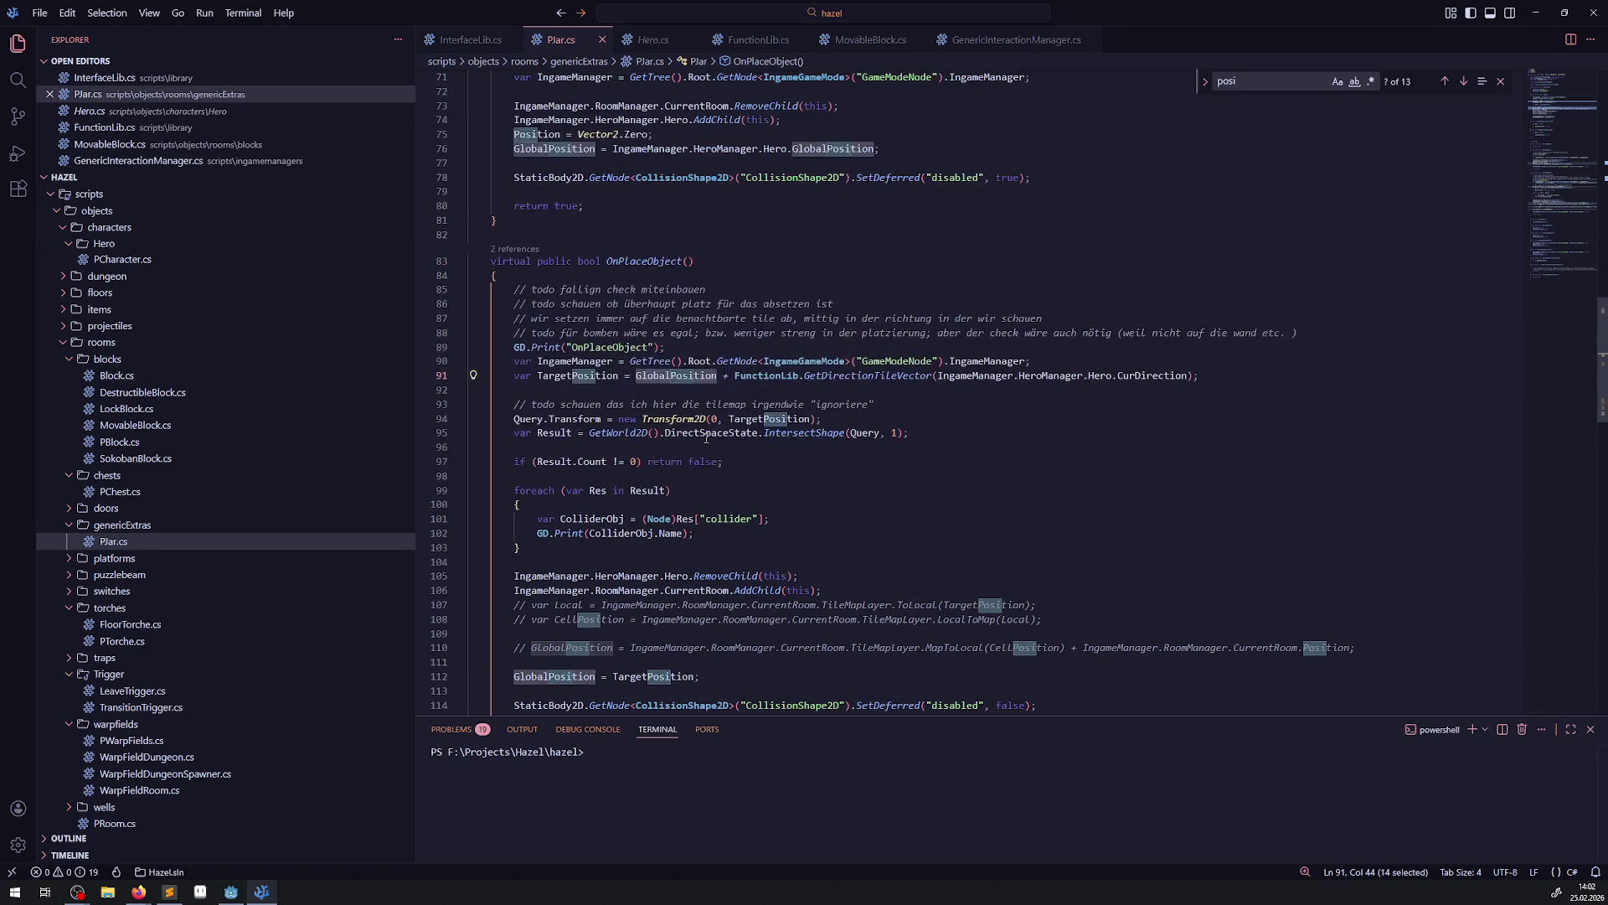
scroll(711, 444, "up", 2)
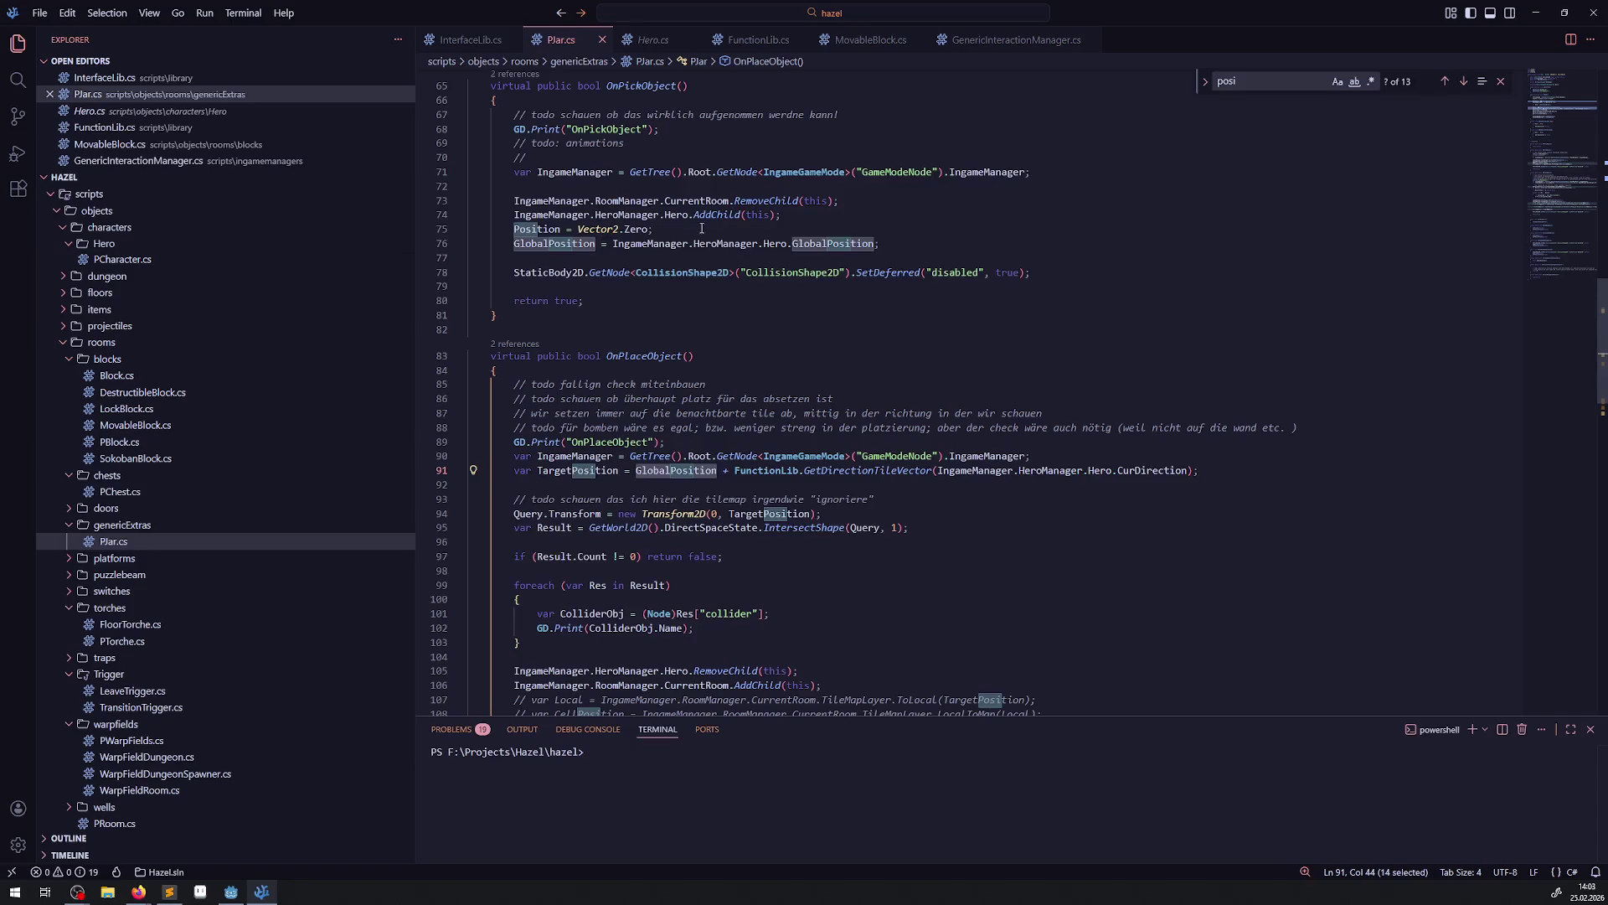
double_click(828, 242)
key("ctrl+v")
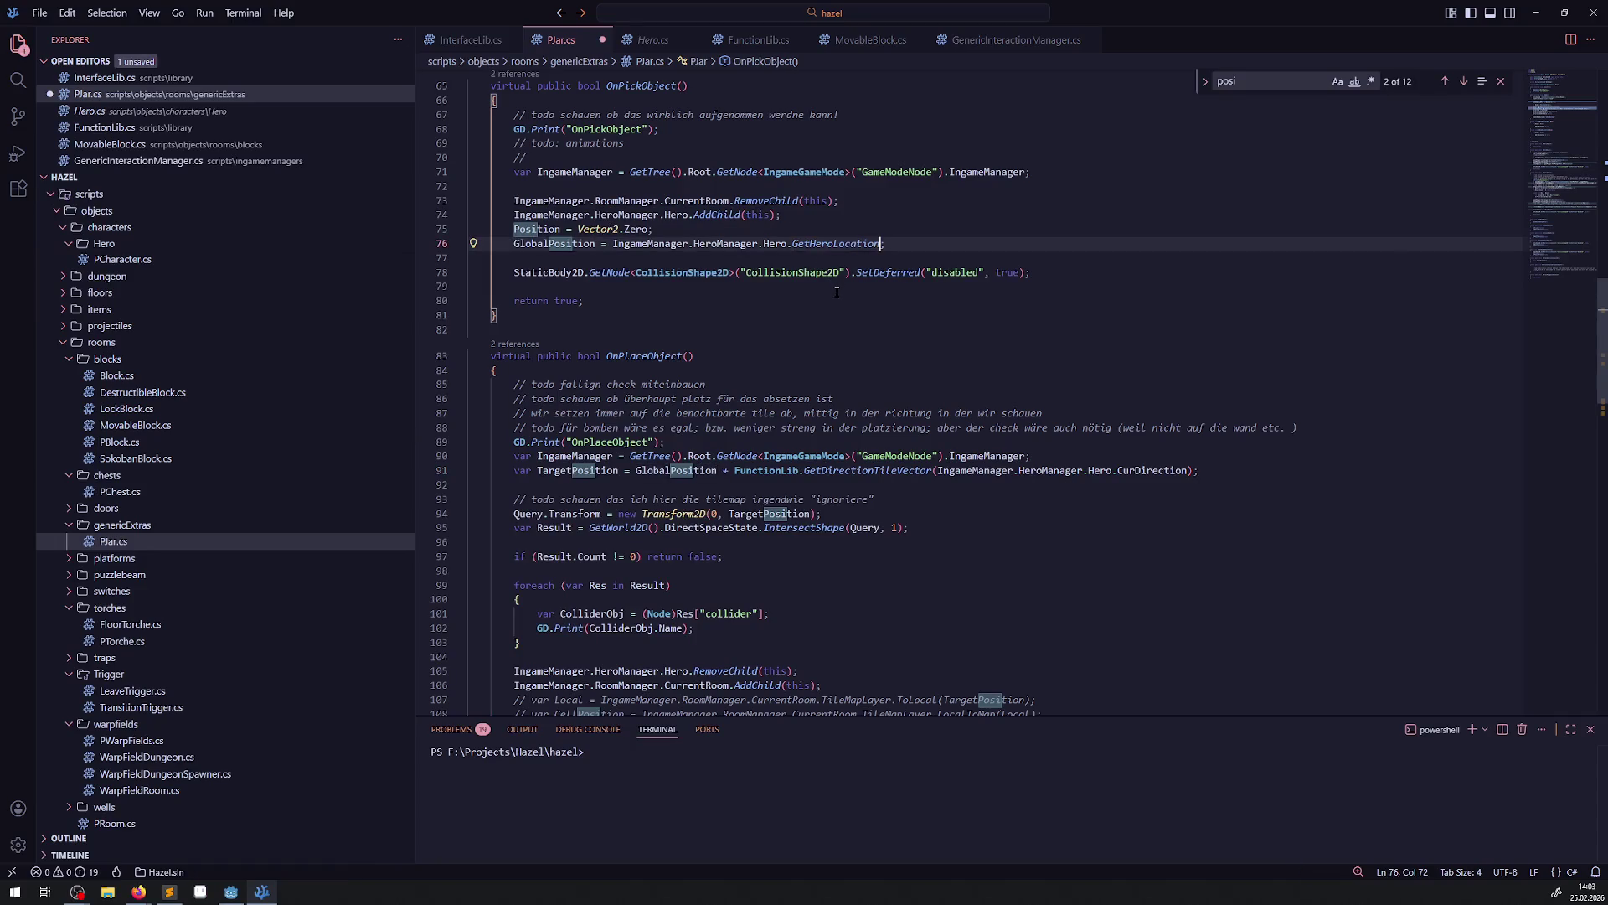
type("(")
key("ctrl+s")
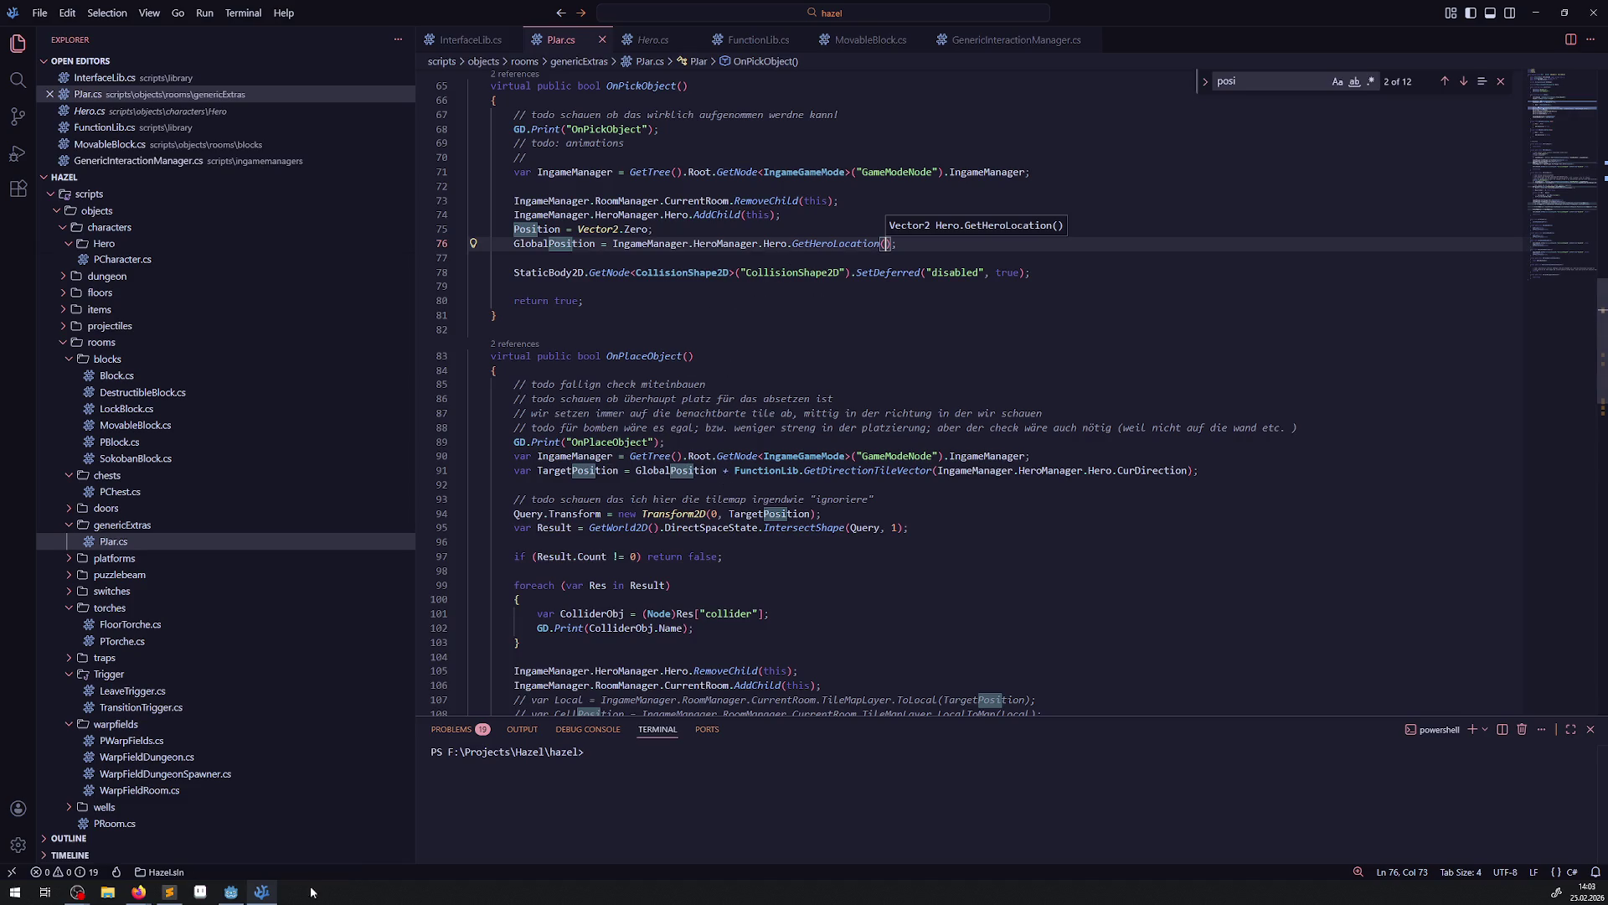
left_click(231, 891)
Rebuild the C# project, run the game, and pick up and set down the jar a few times.
left_click(1392, 30)
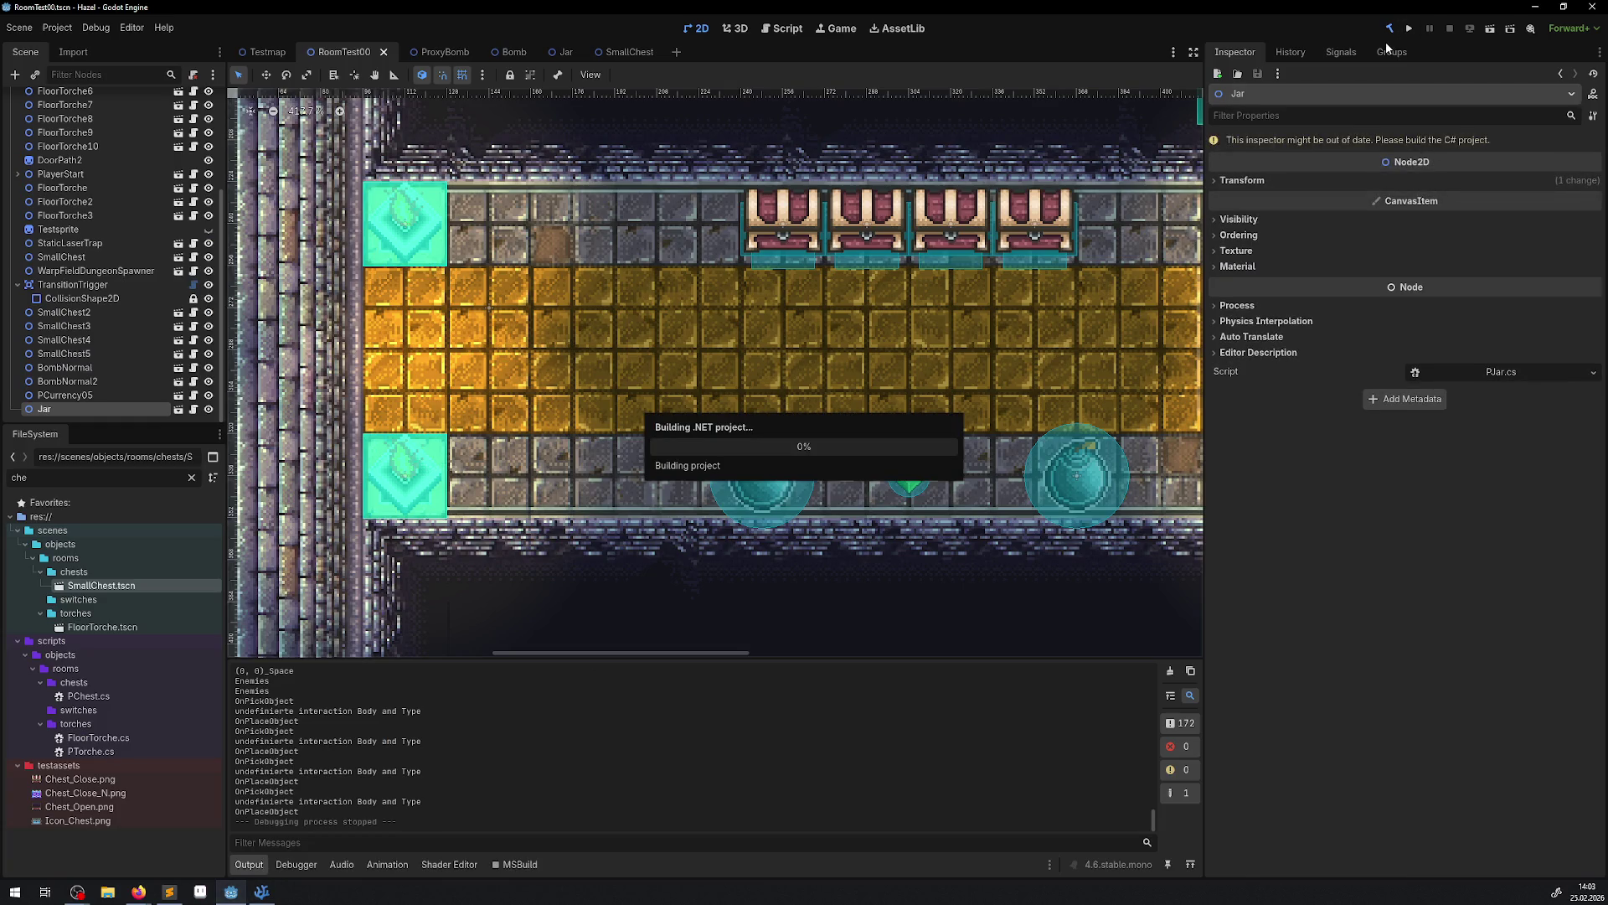
left_click(1408, 30)
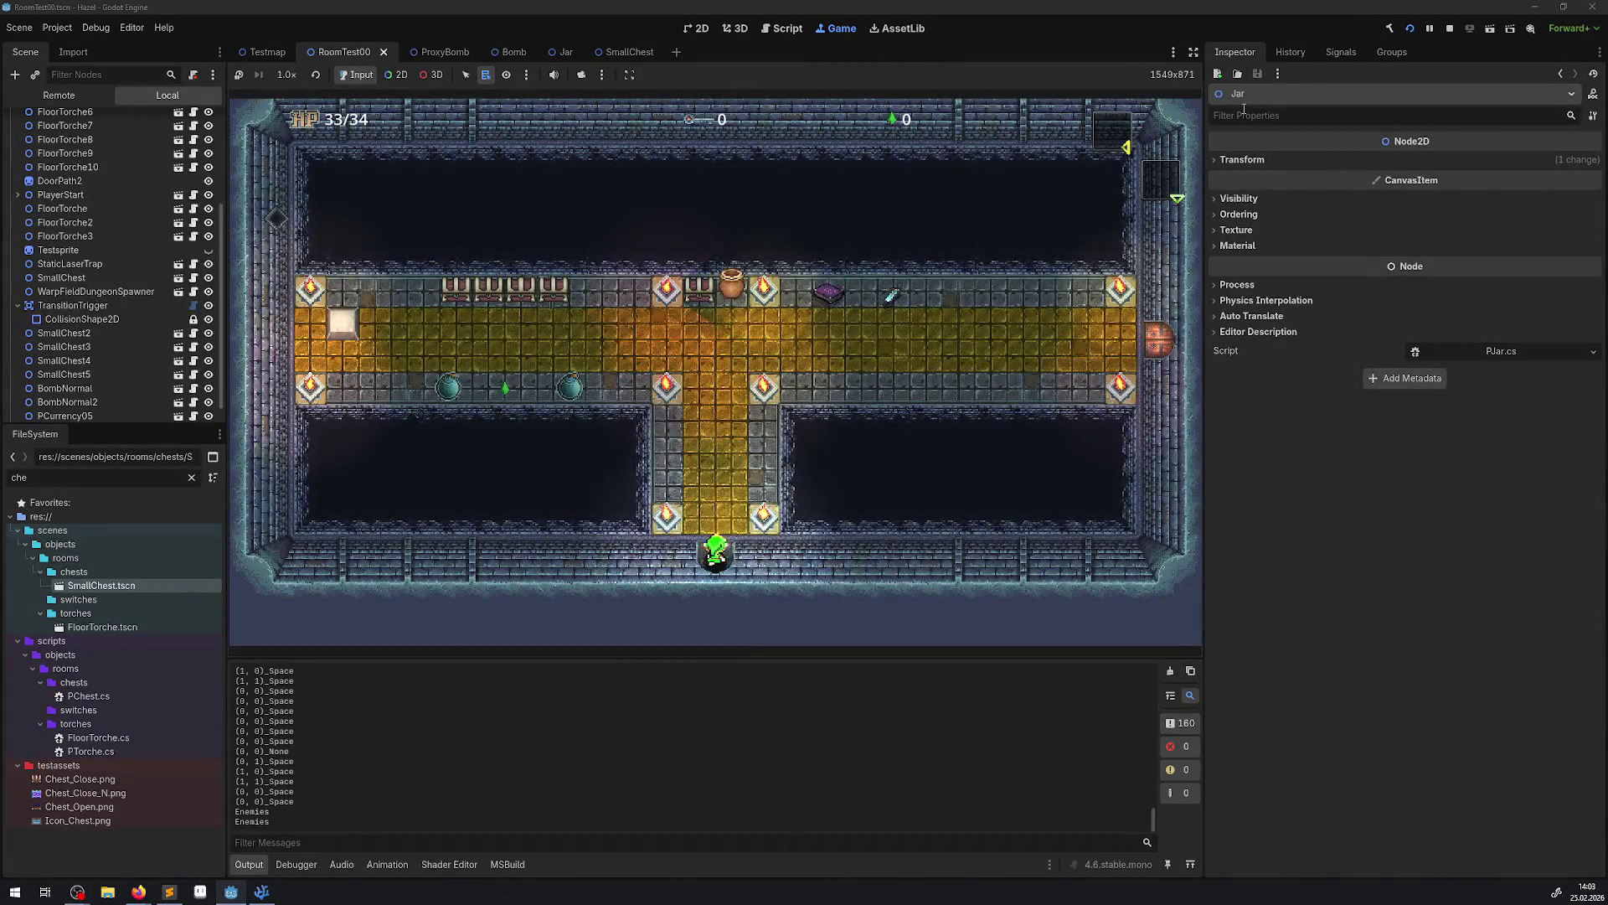
key("space")
key("space")
key("space")
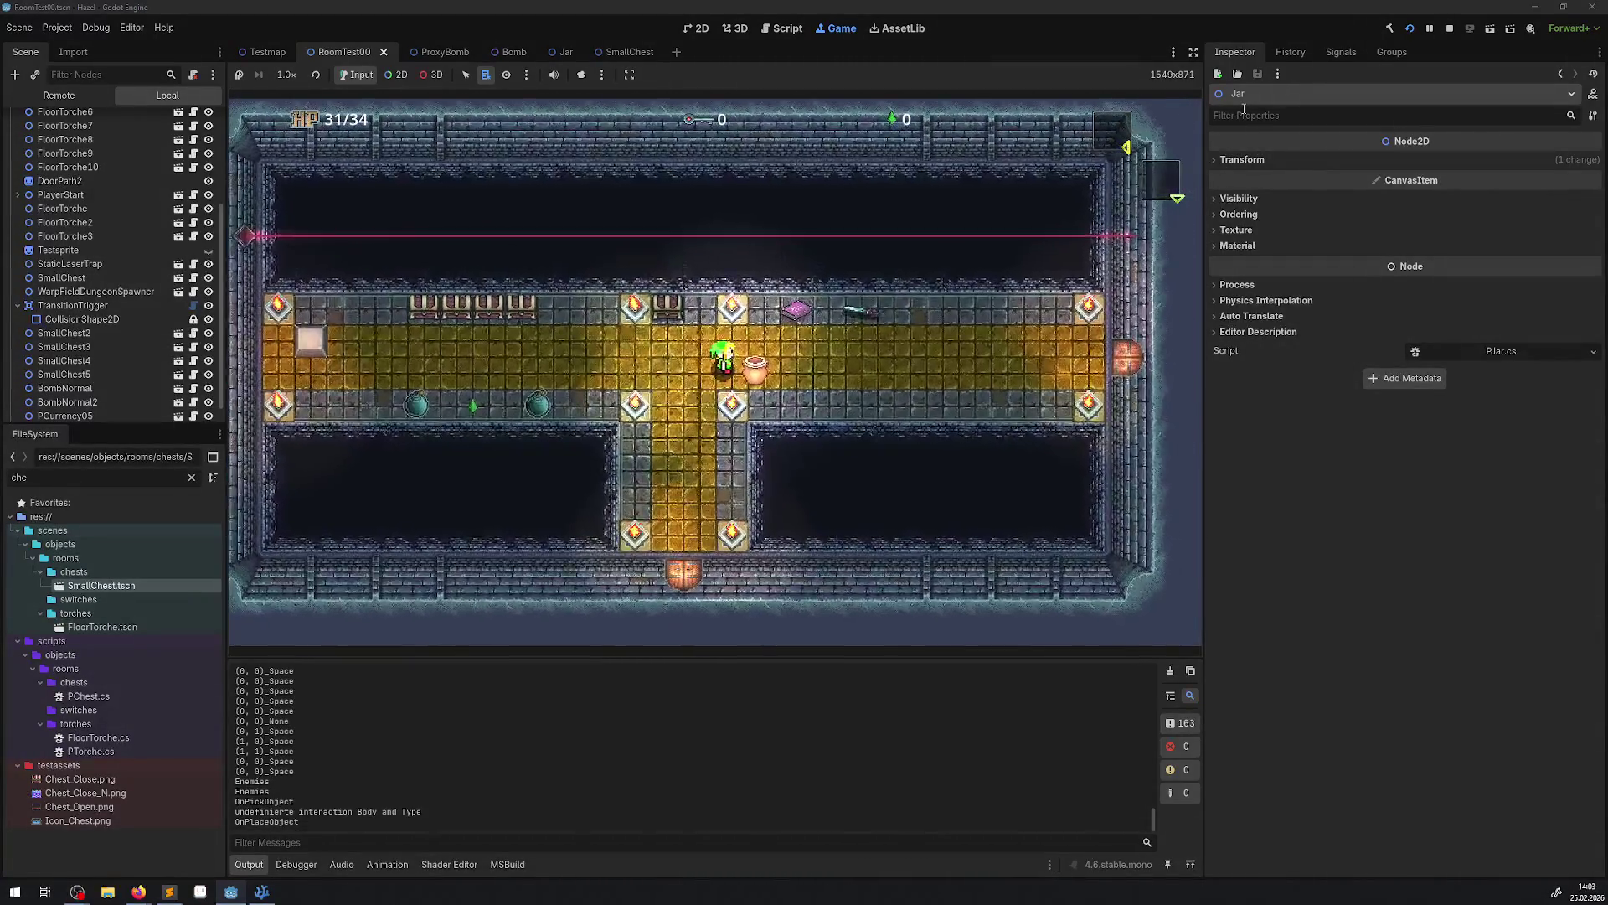
key("space")
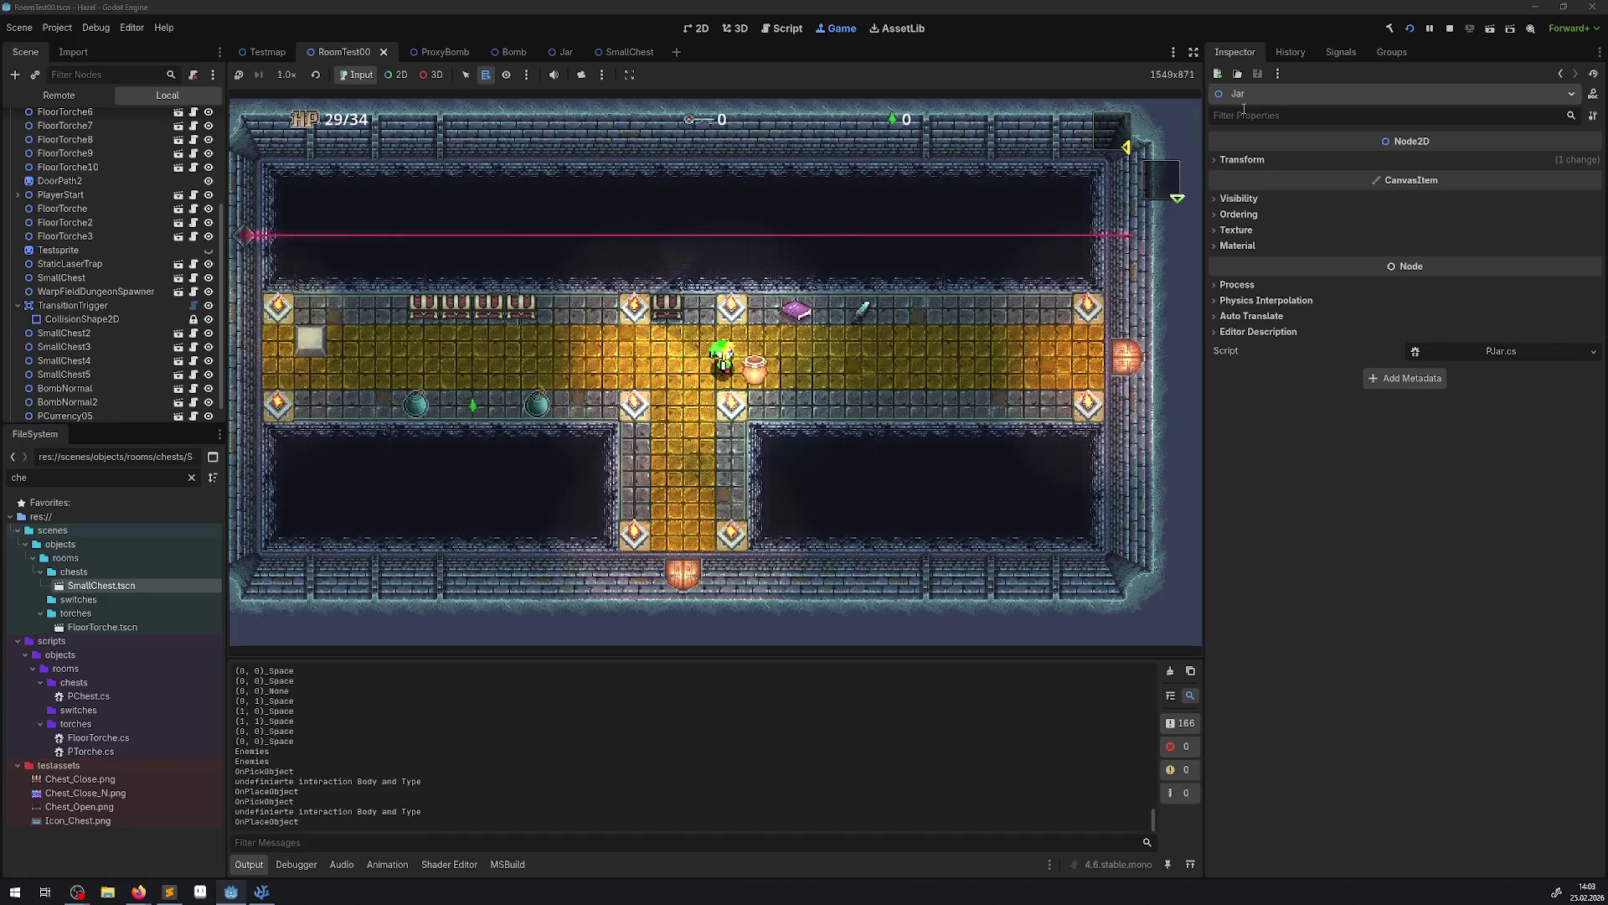
key("space")
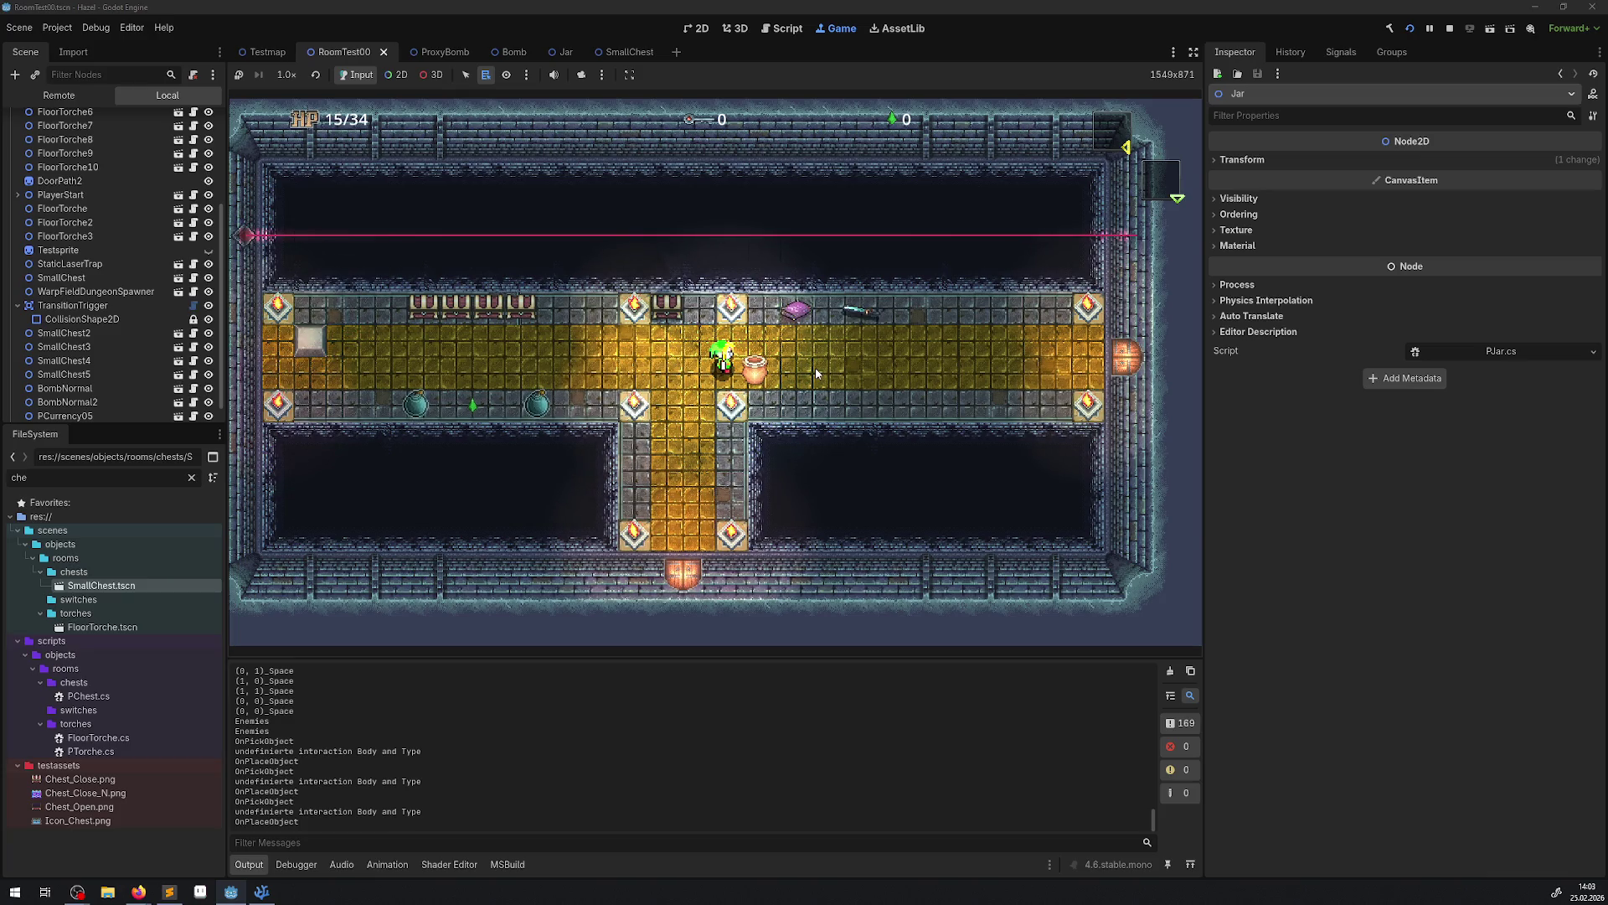
key("space")
key("space")
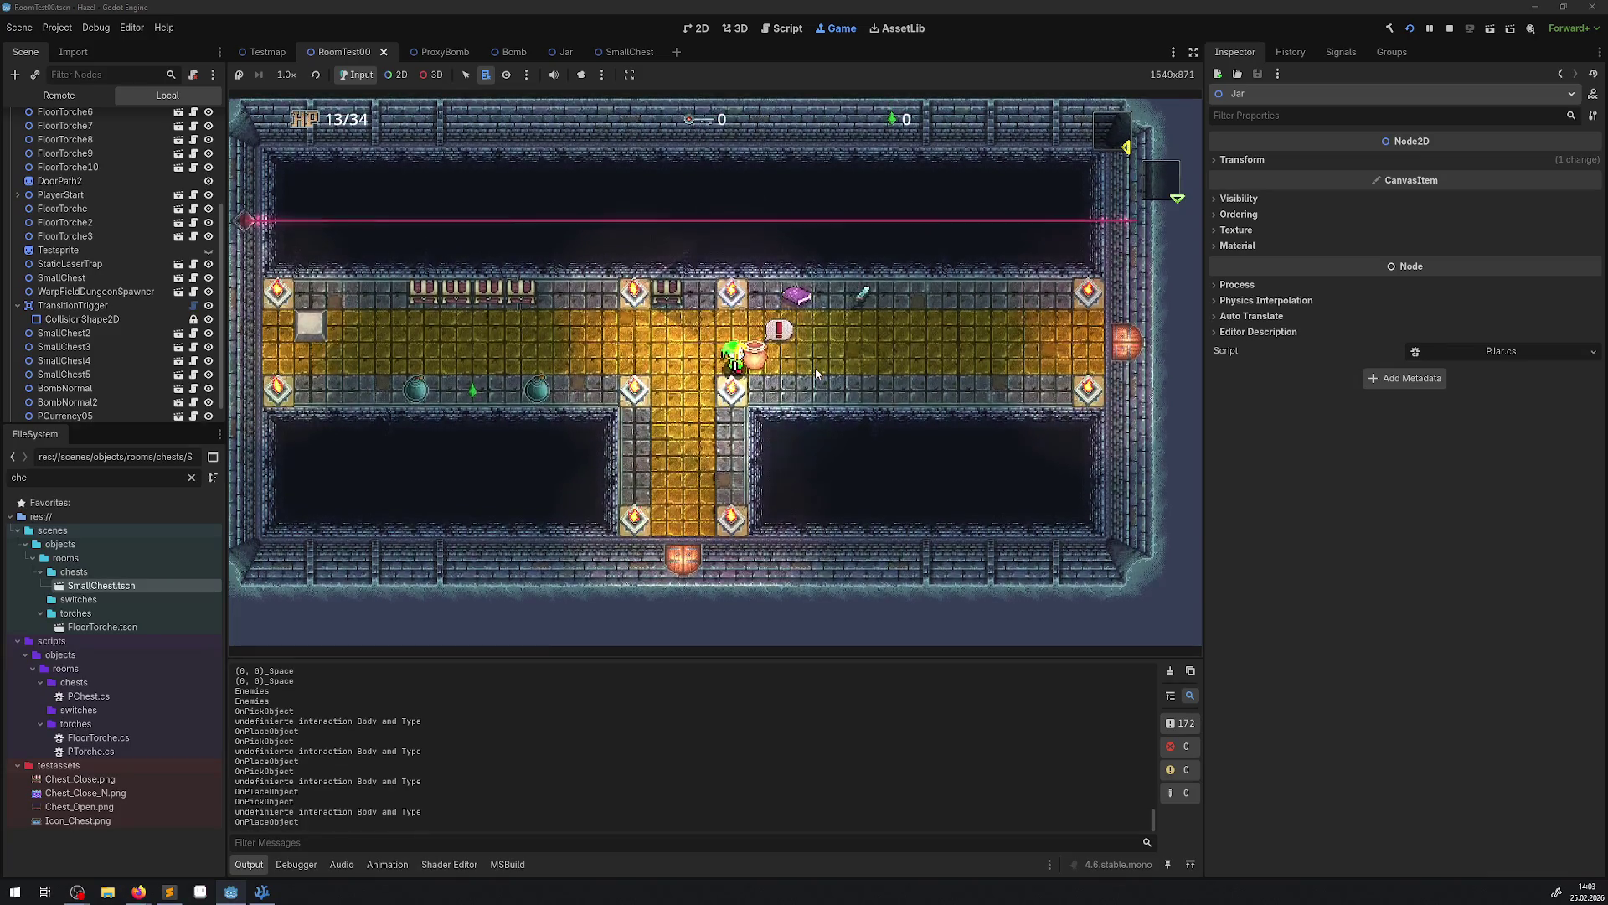
key("space")
key("space")
key("space")
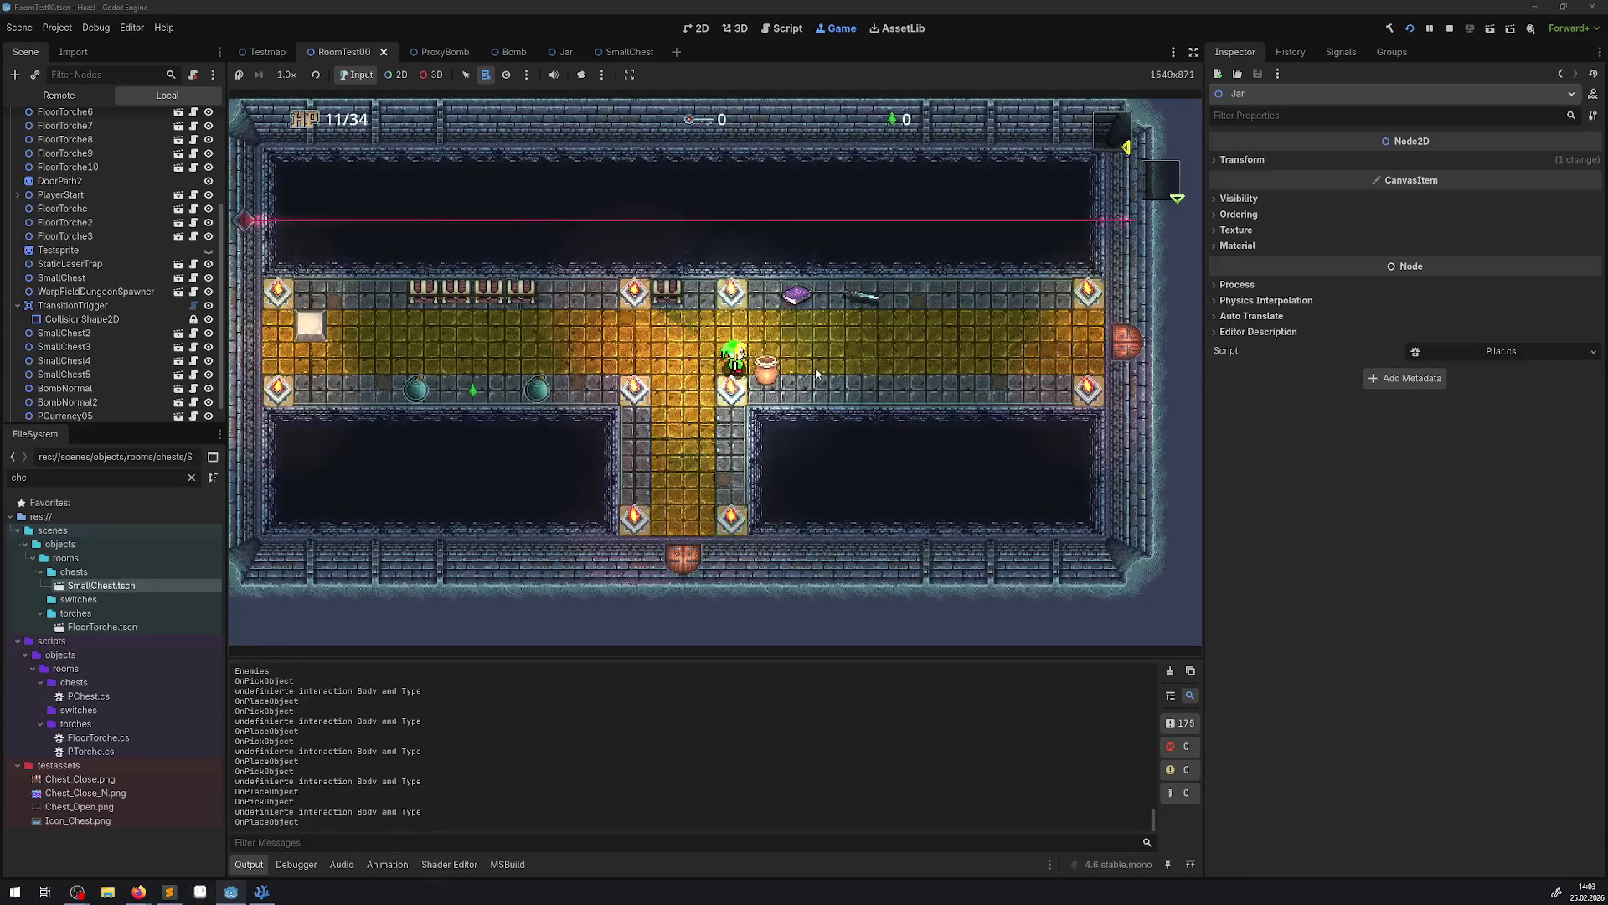
Carry the jar right and left, setting it down below and left of the hero.
key("Right")
key("space")
key("space")
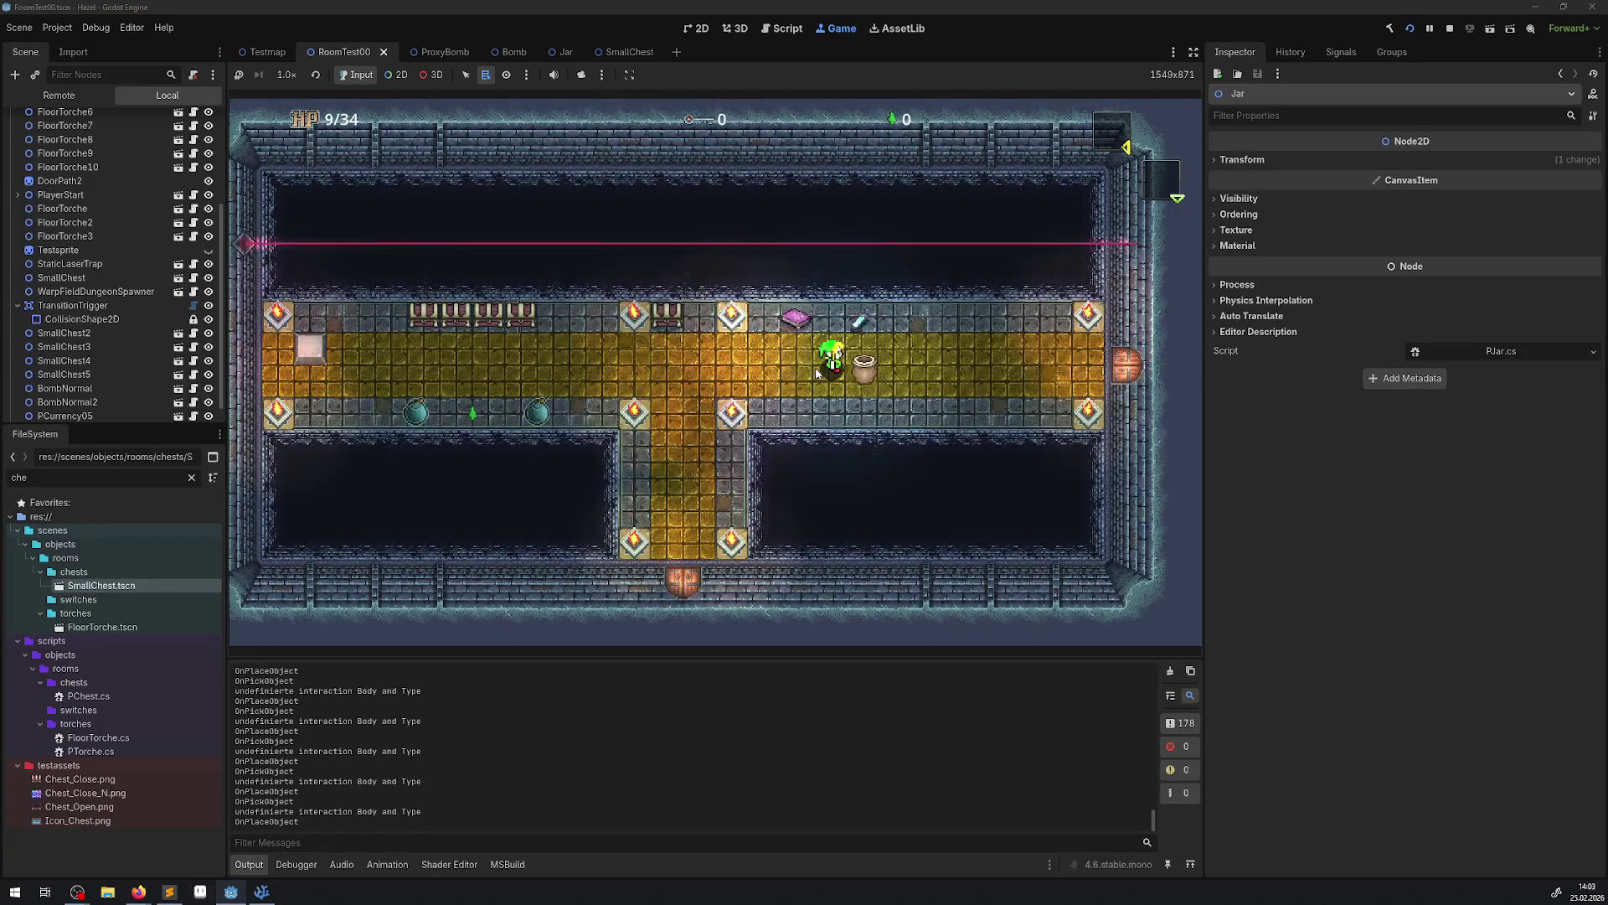
key("space")
key("space")
key("Left")
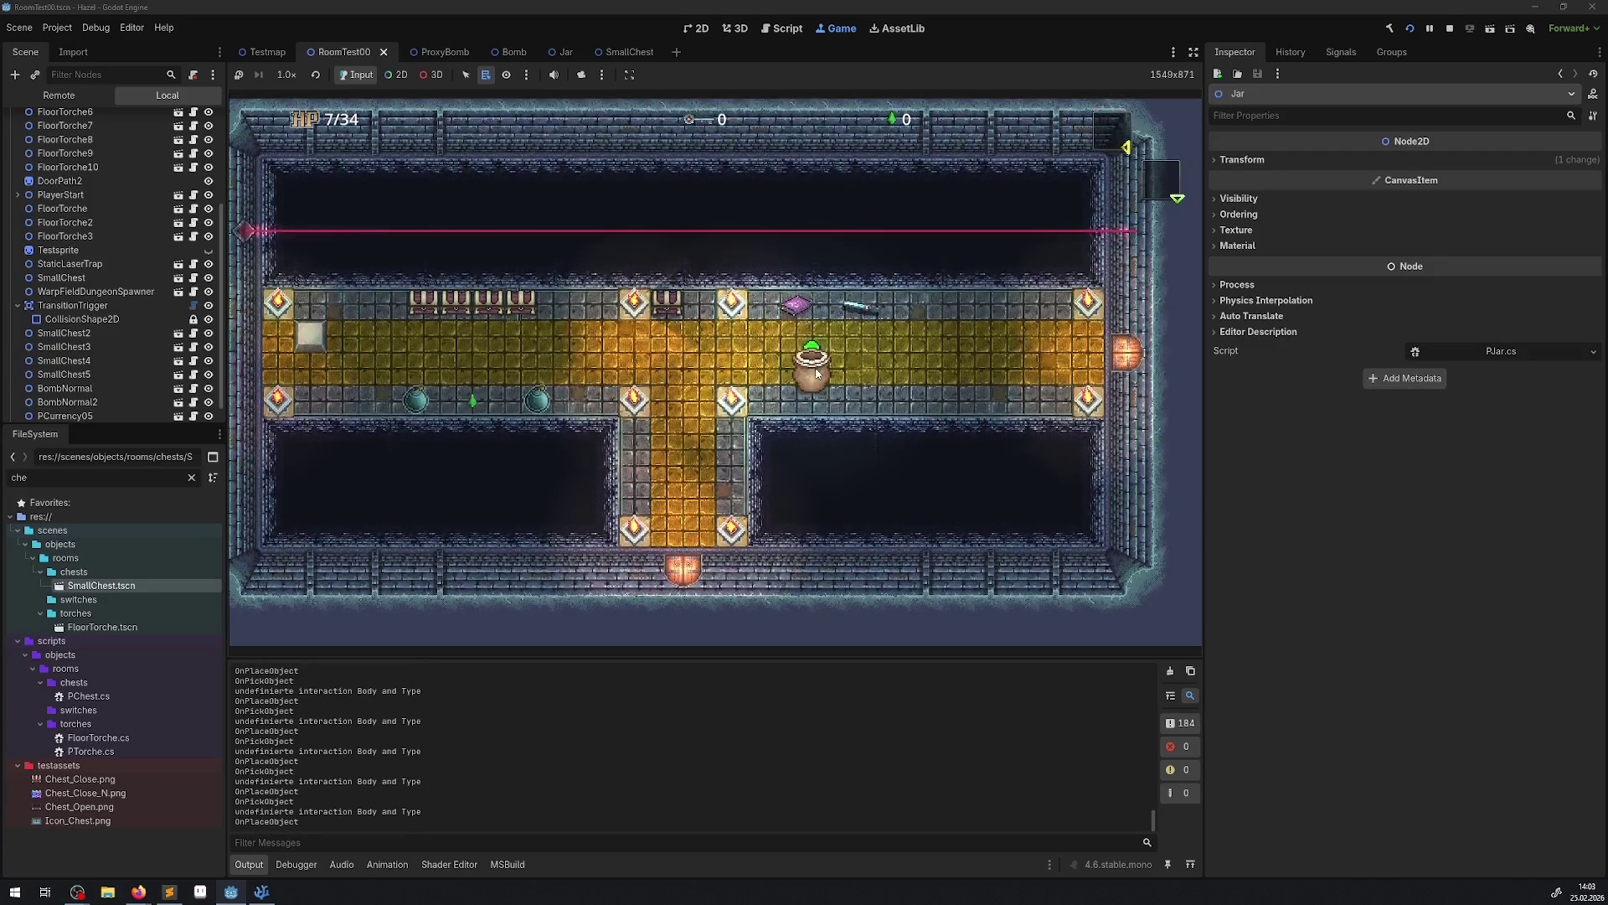
key("space")
key("space")
key("space")
key("Down")
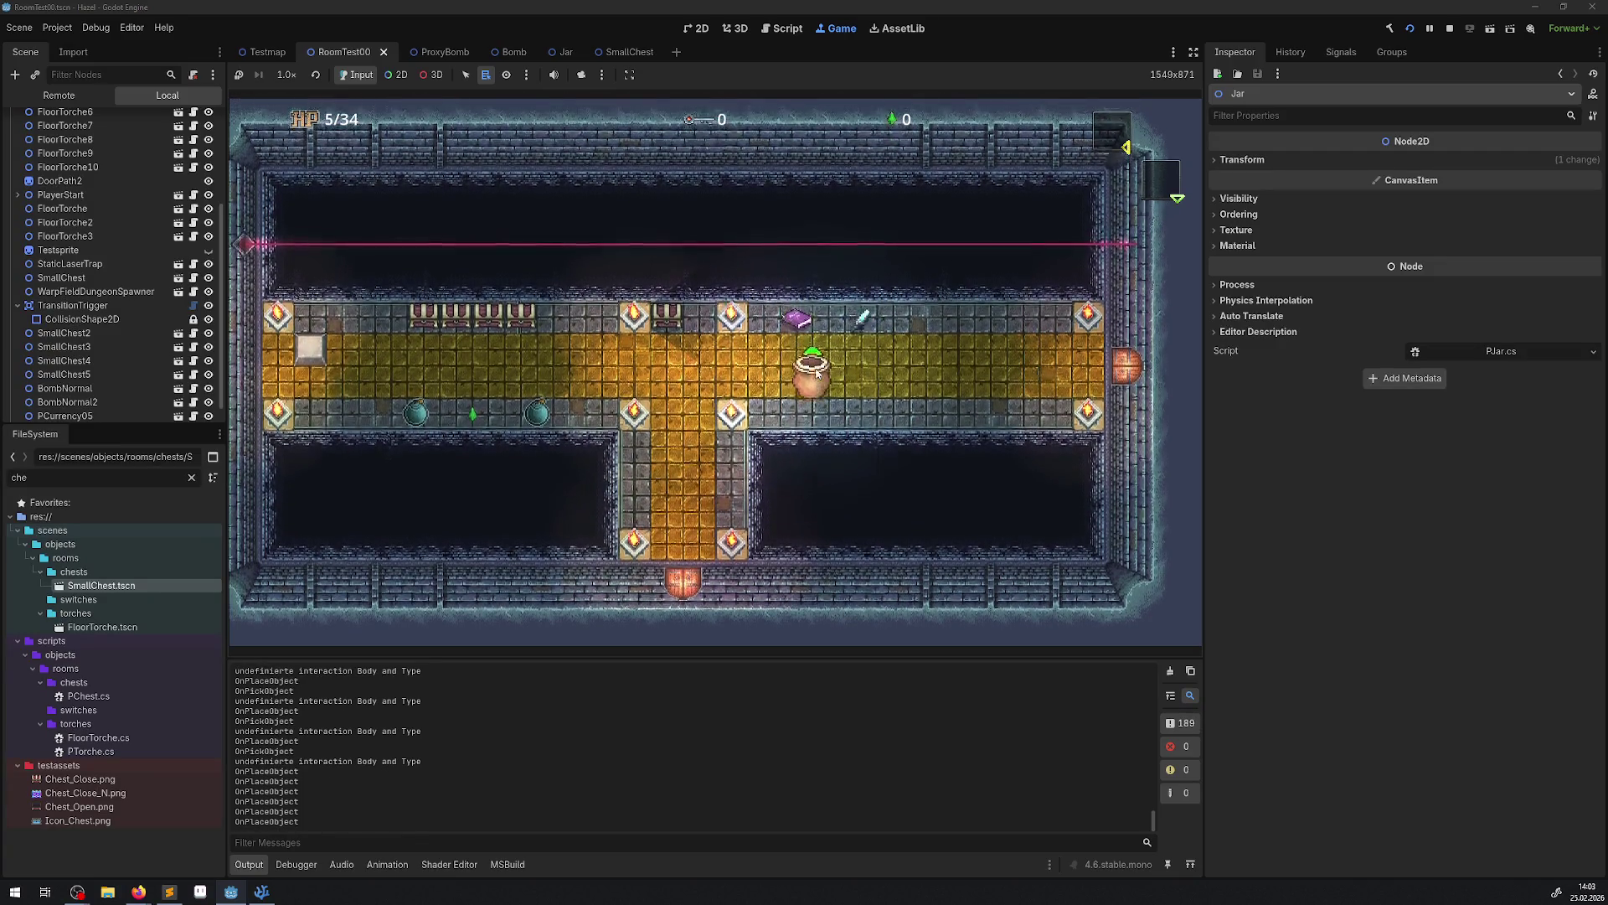
key("space")
key("space")
key("space")
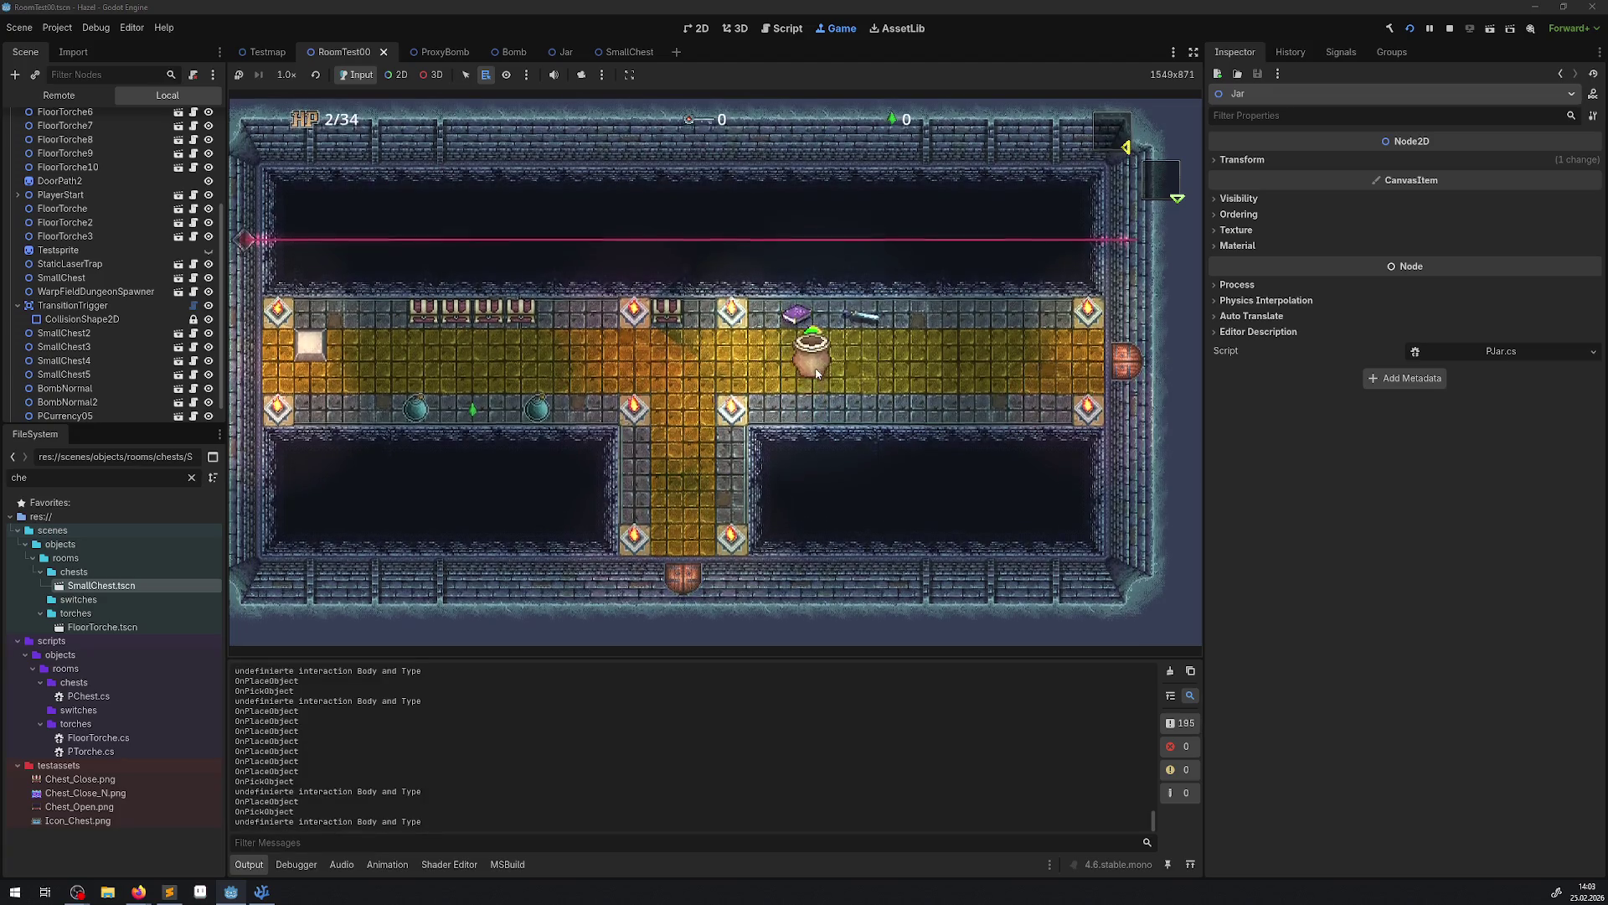
key("space")
key("space")
key("space")
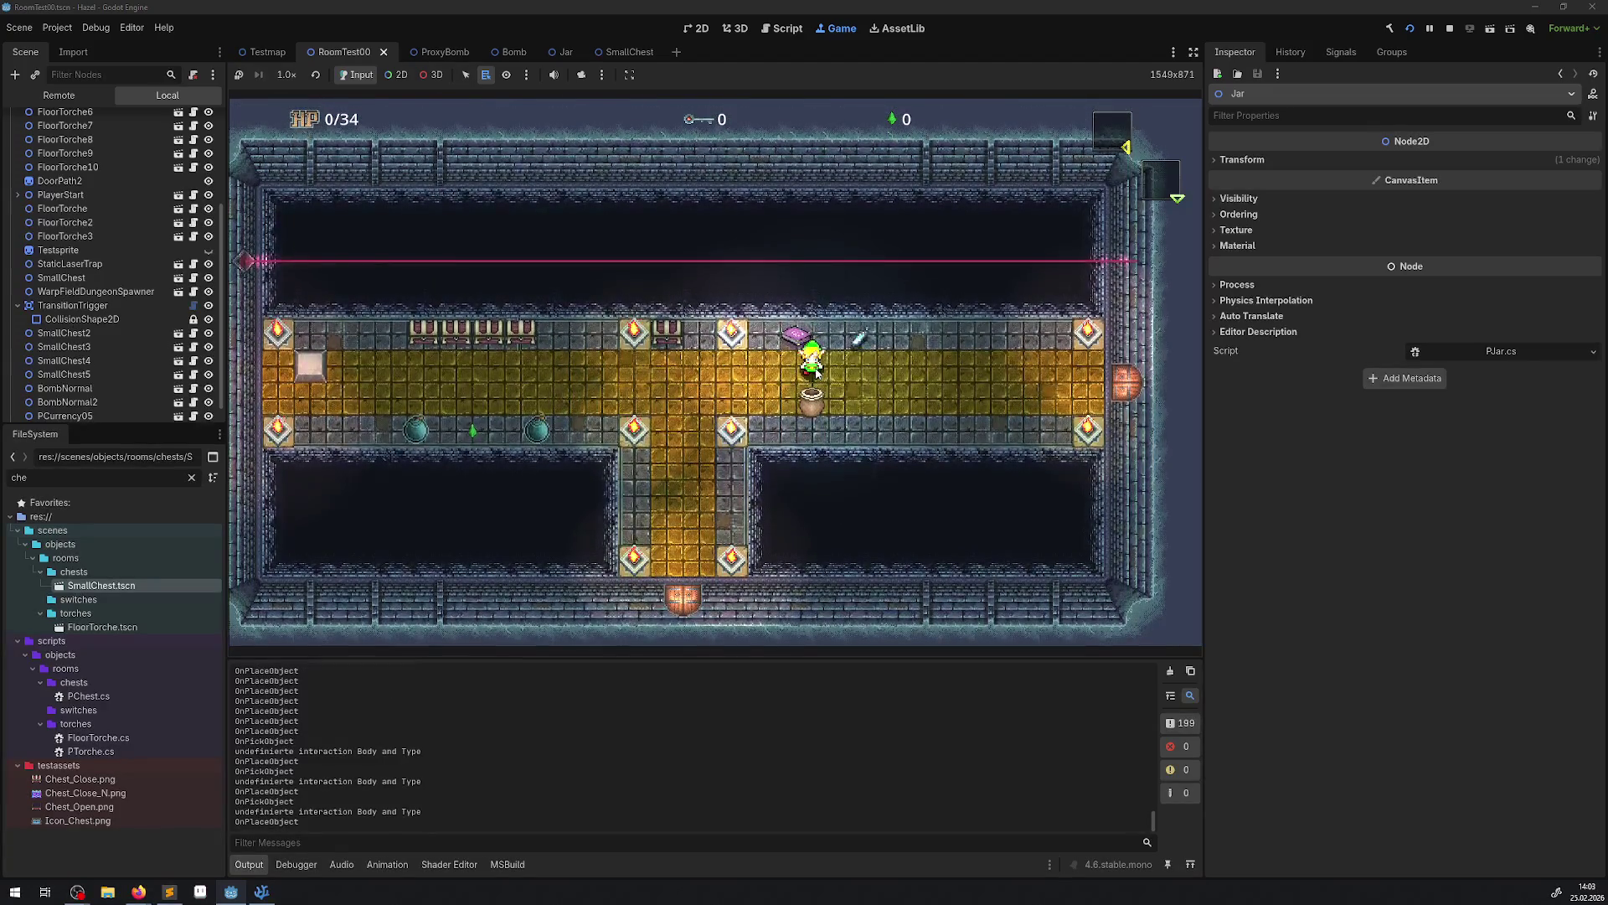
key("Left")
key("space")
key("space")
key("space")
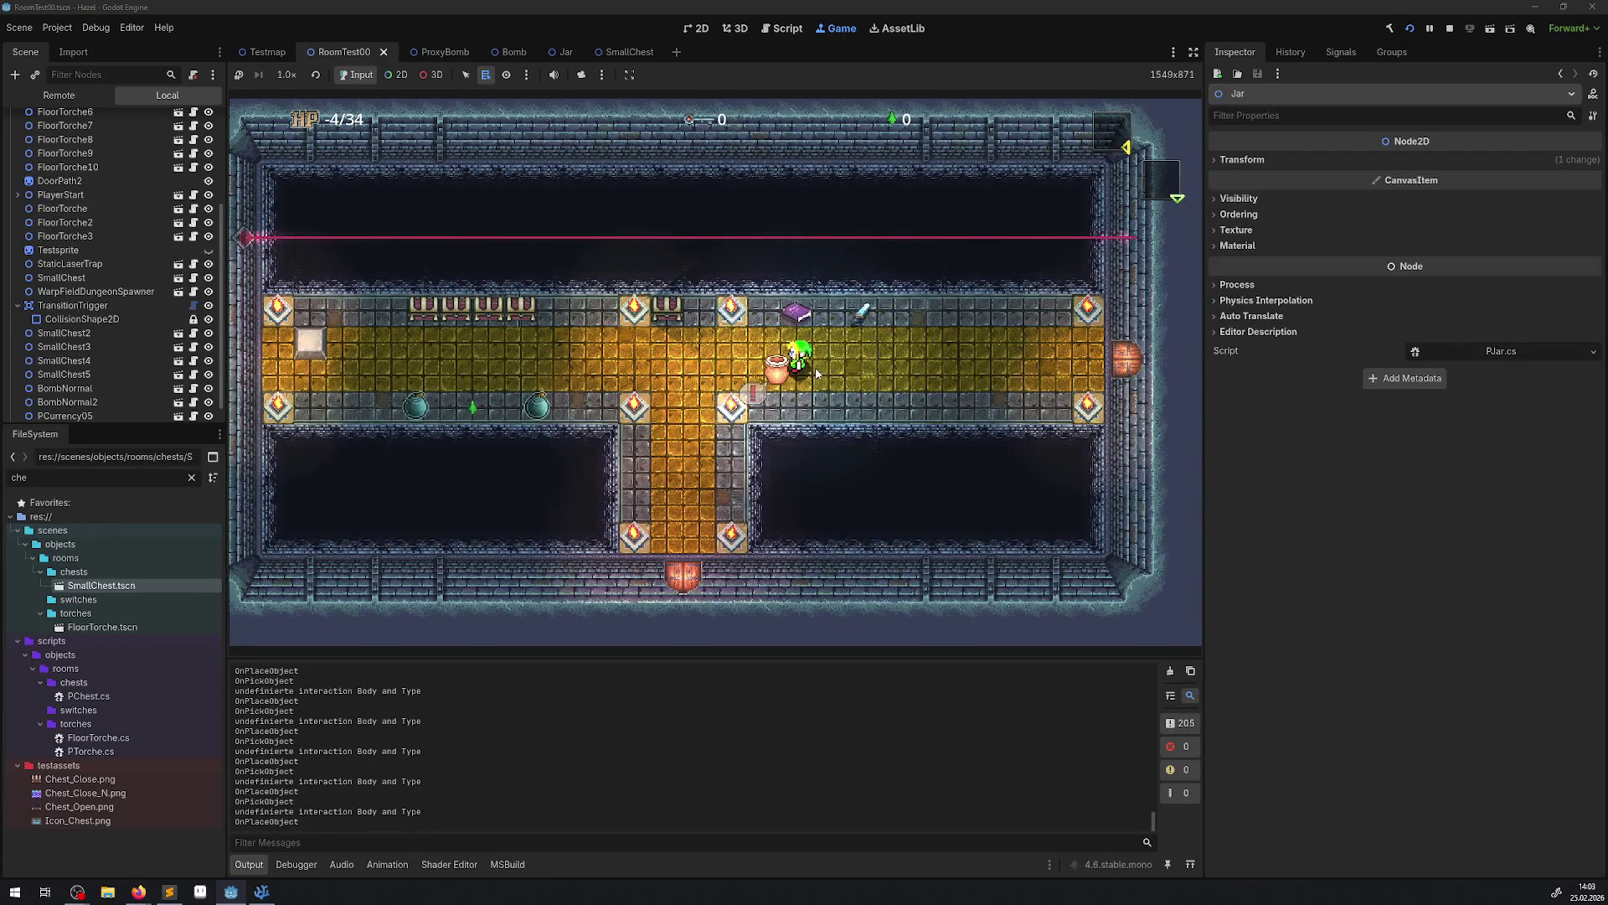
Carry the jar left, down and up around the room, then set it down.
key("space")
key("Left")
key("Down")
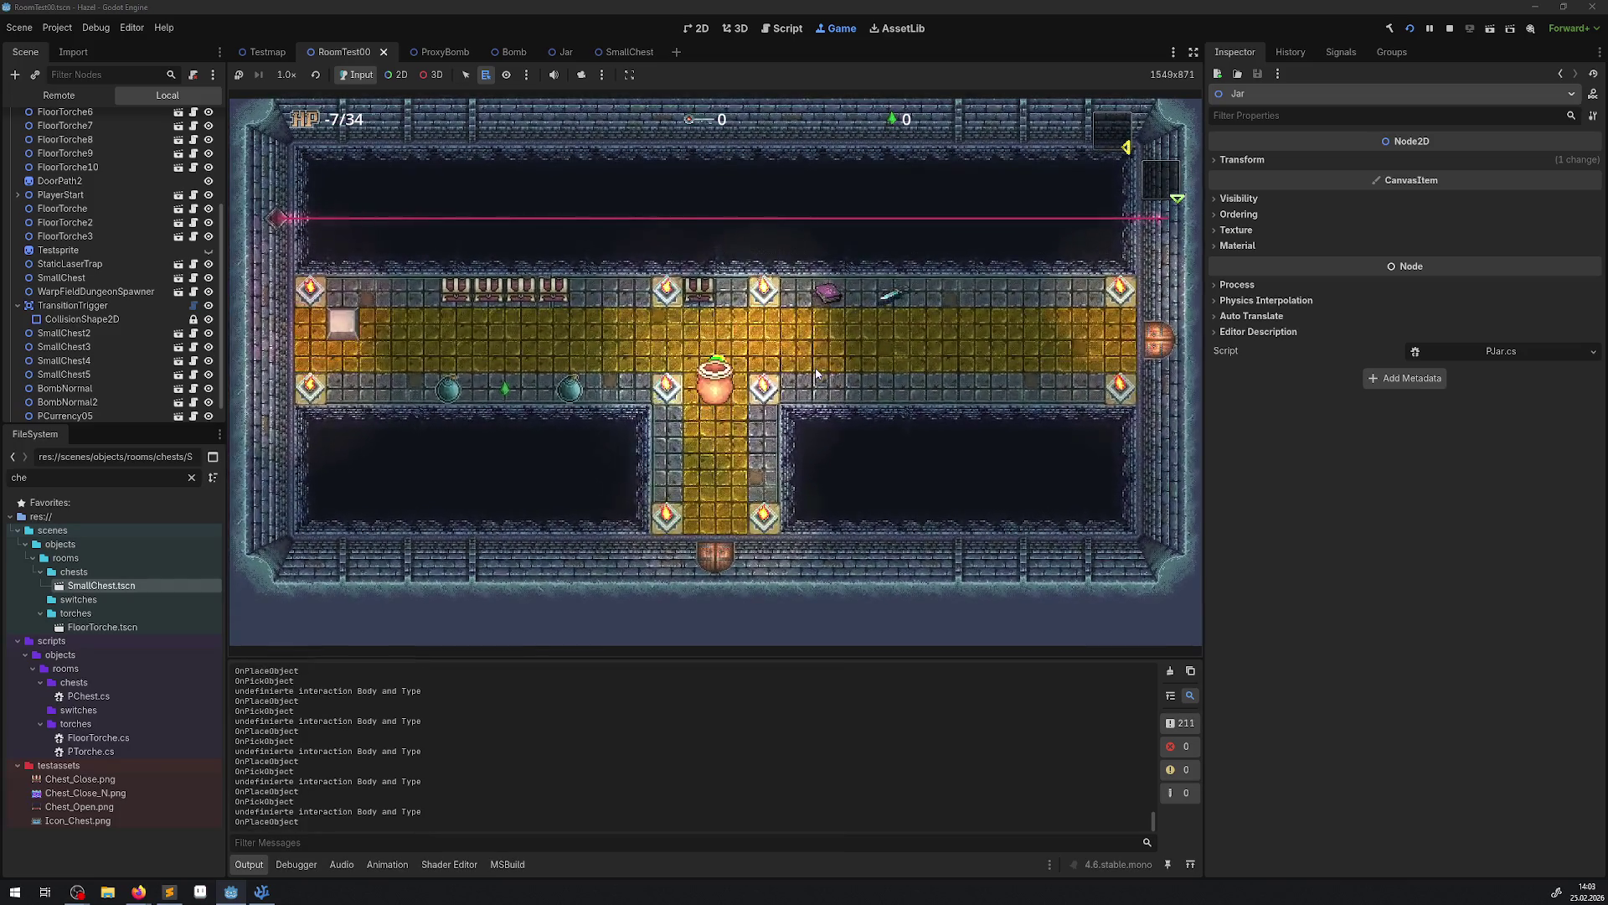
key("space")
key("space")
key("space")
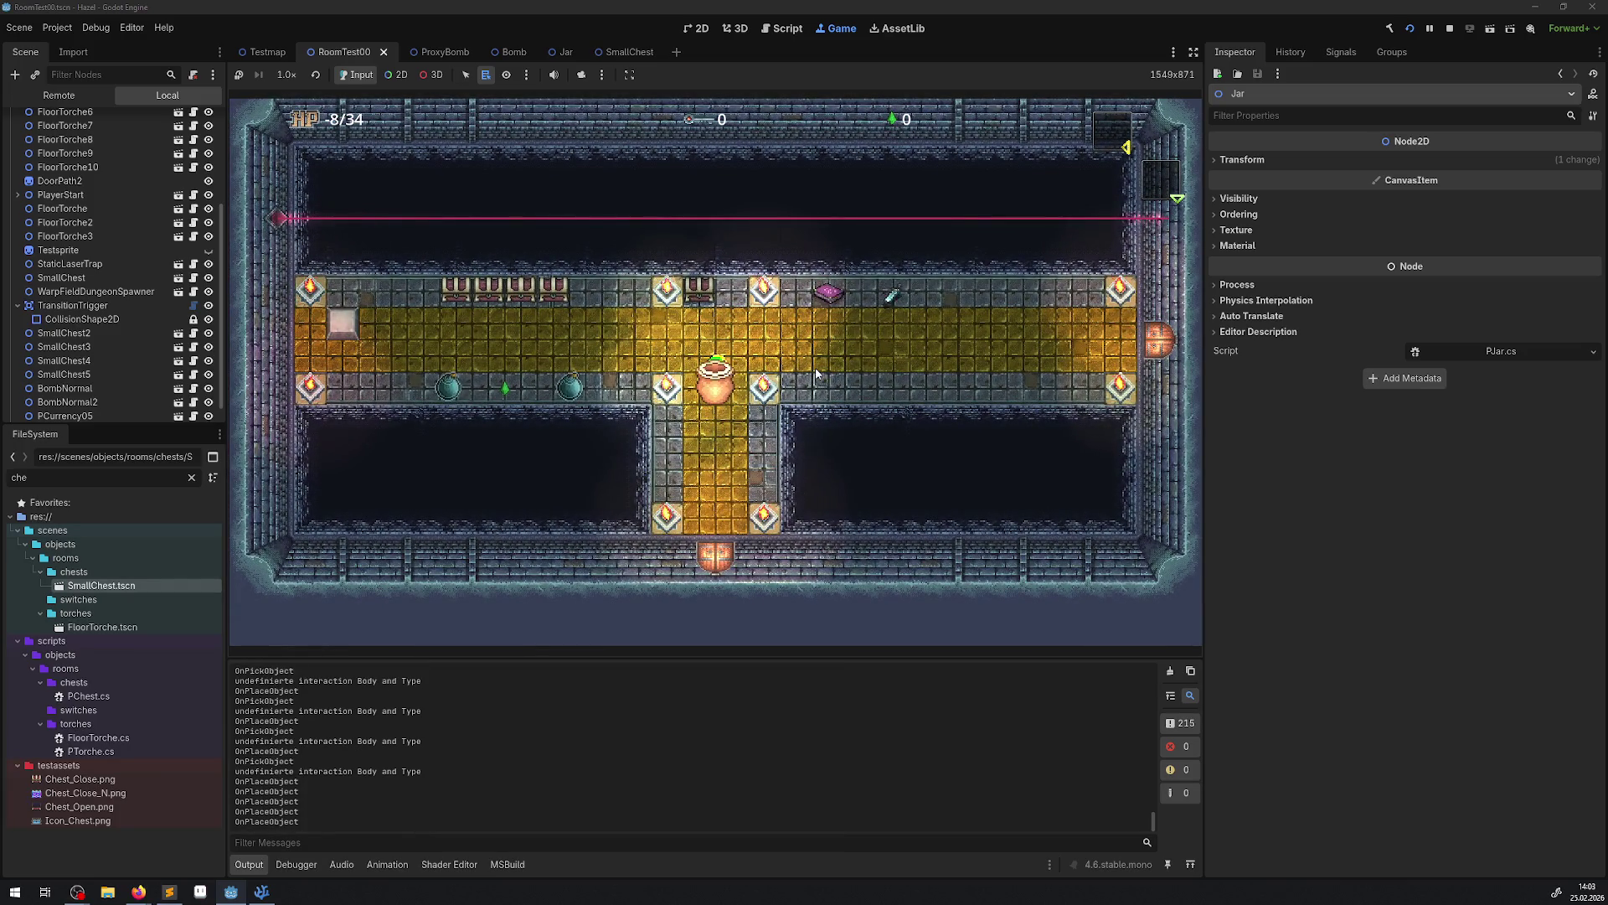
key("Up")
key("Down")
key("space")
key("space")
key("space")
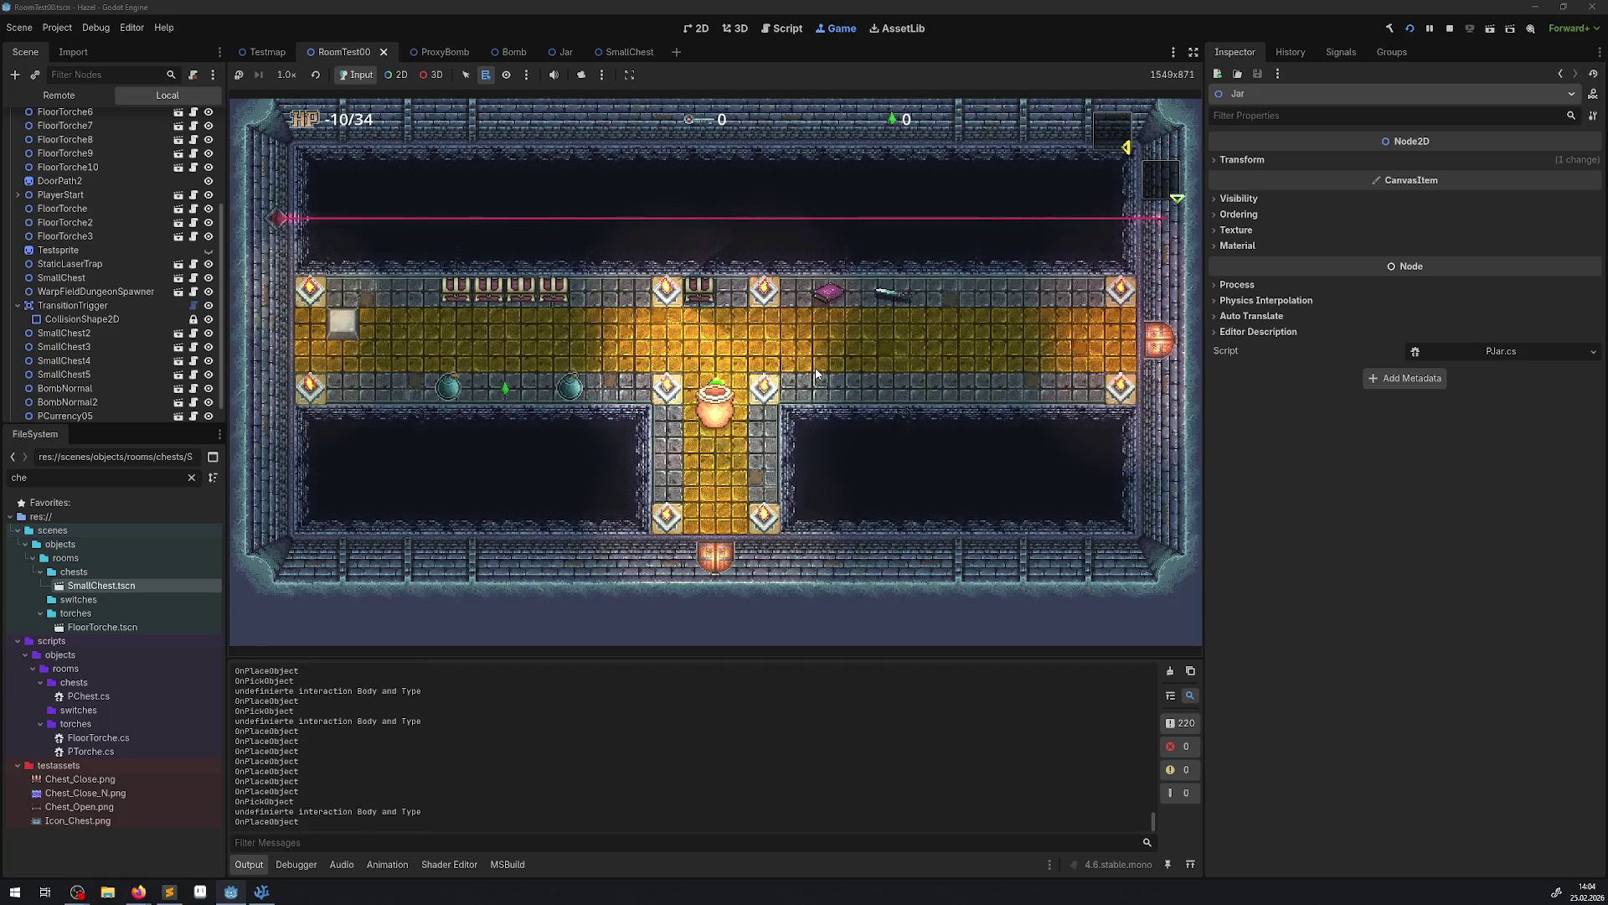
key("space")
key("space")
key("space")
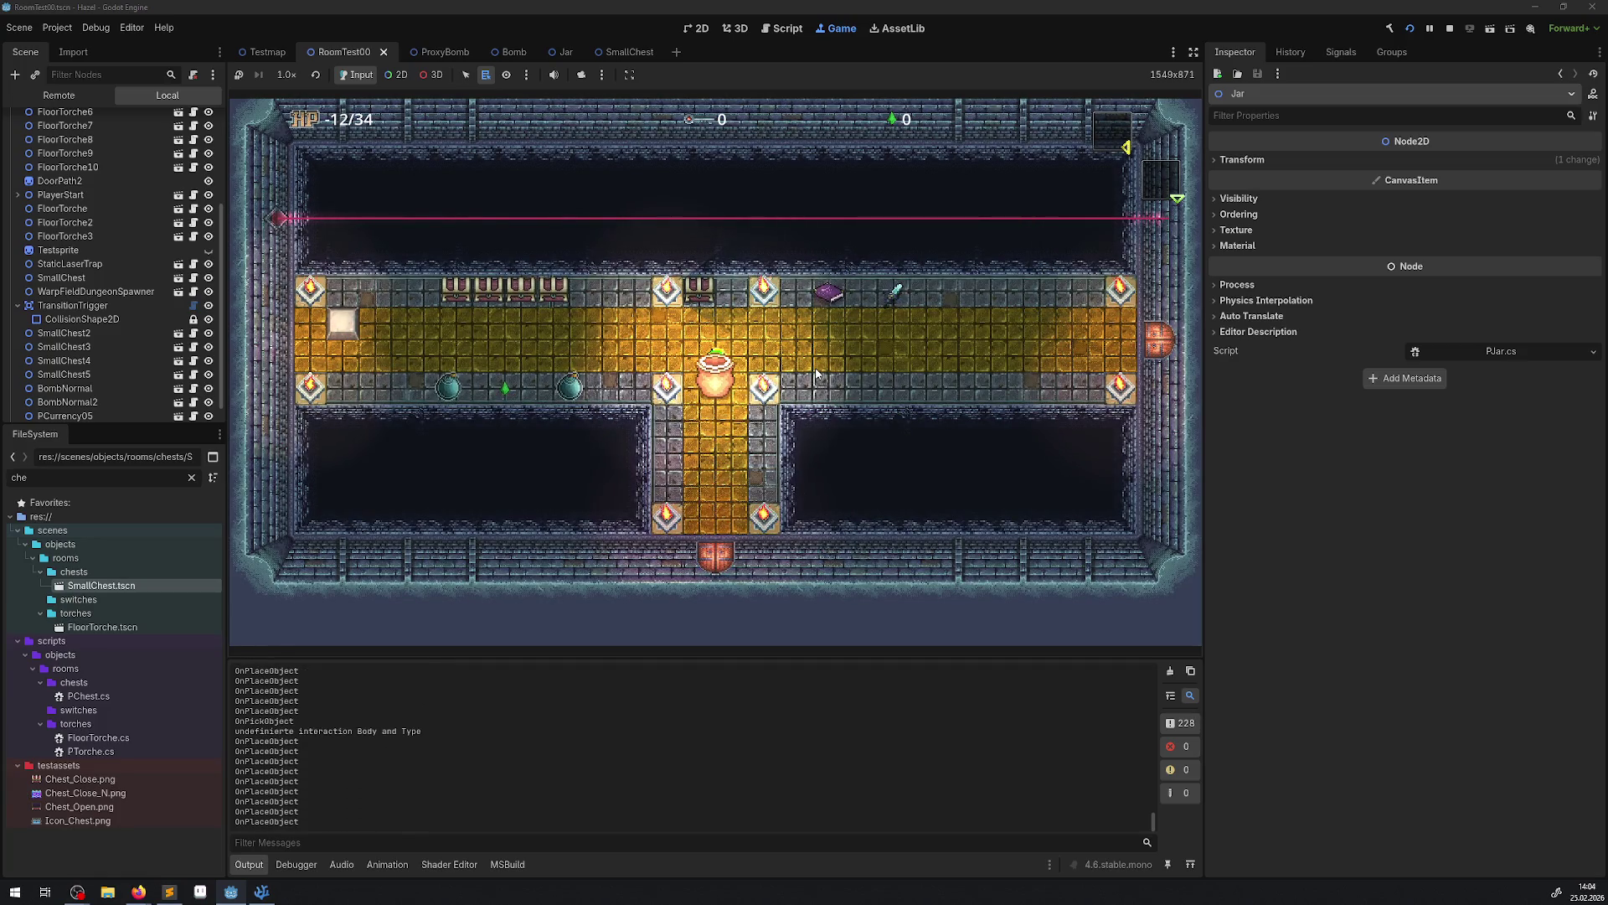
key("Up")
key("Down")
key("space")
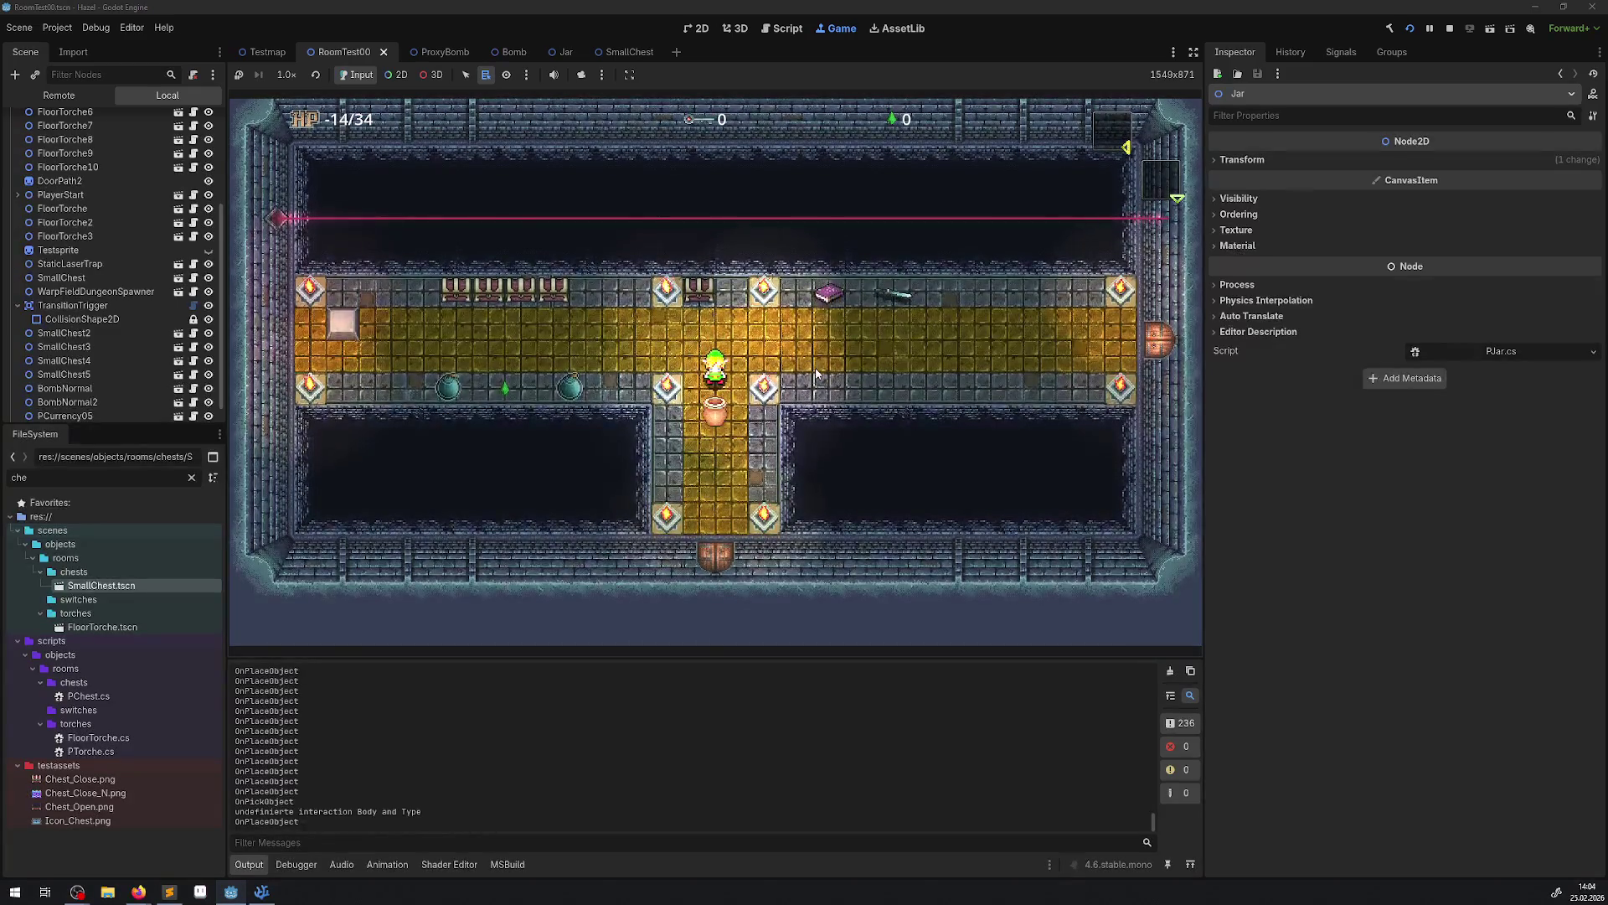
Lift the jar again, carry it a little upward, and stop the game.
key("space")
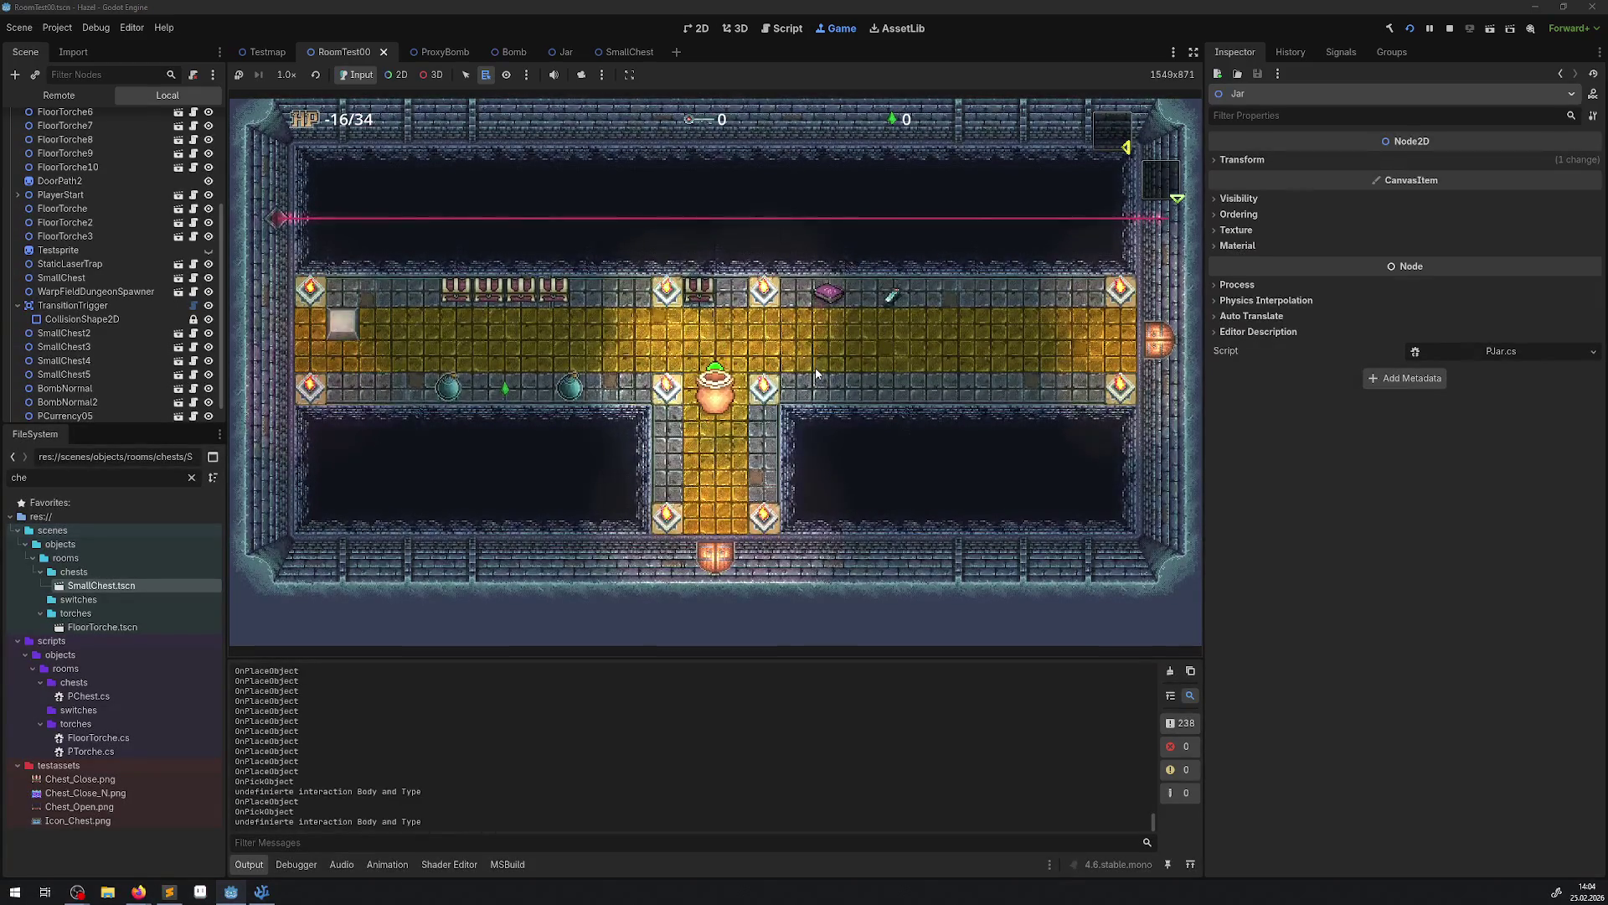
key("Up")
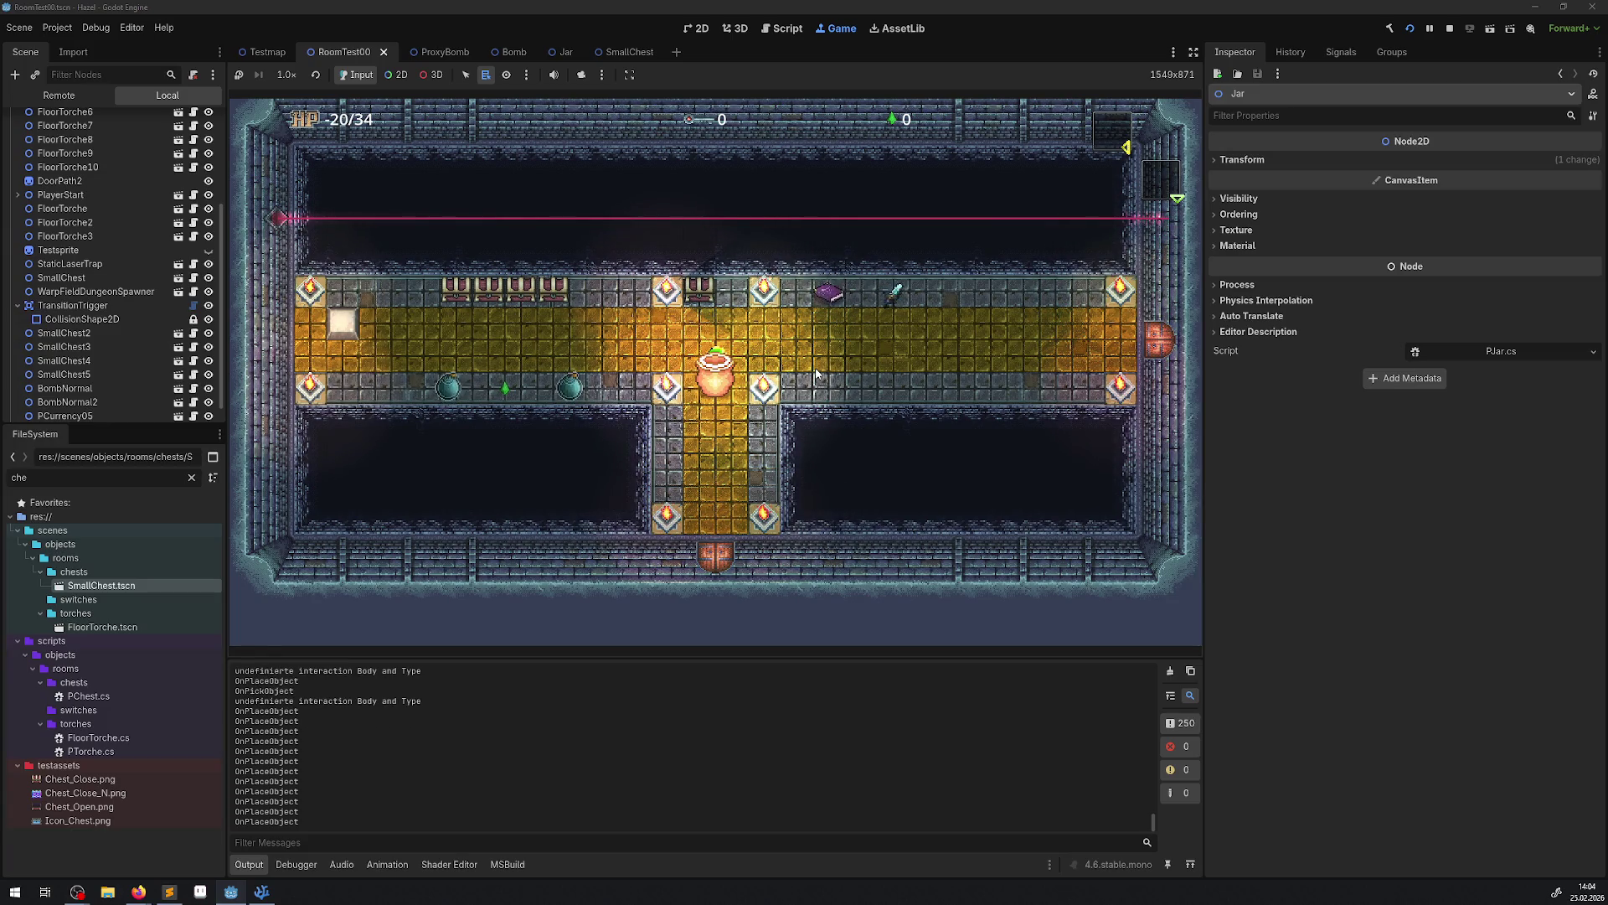
left_click(1447, 33)
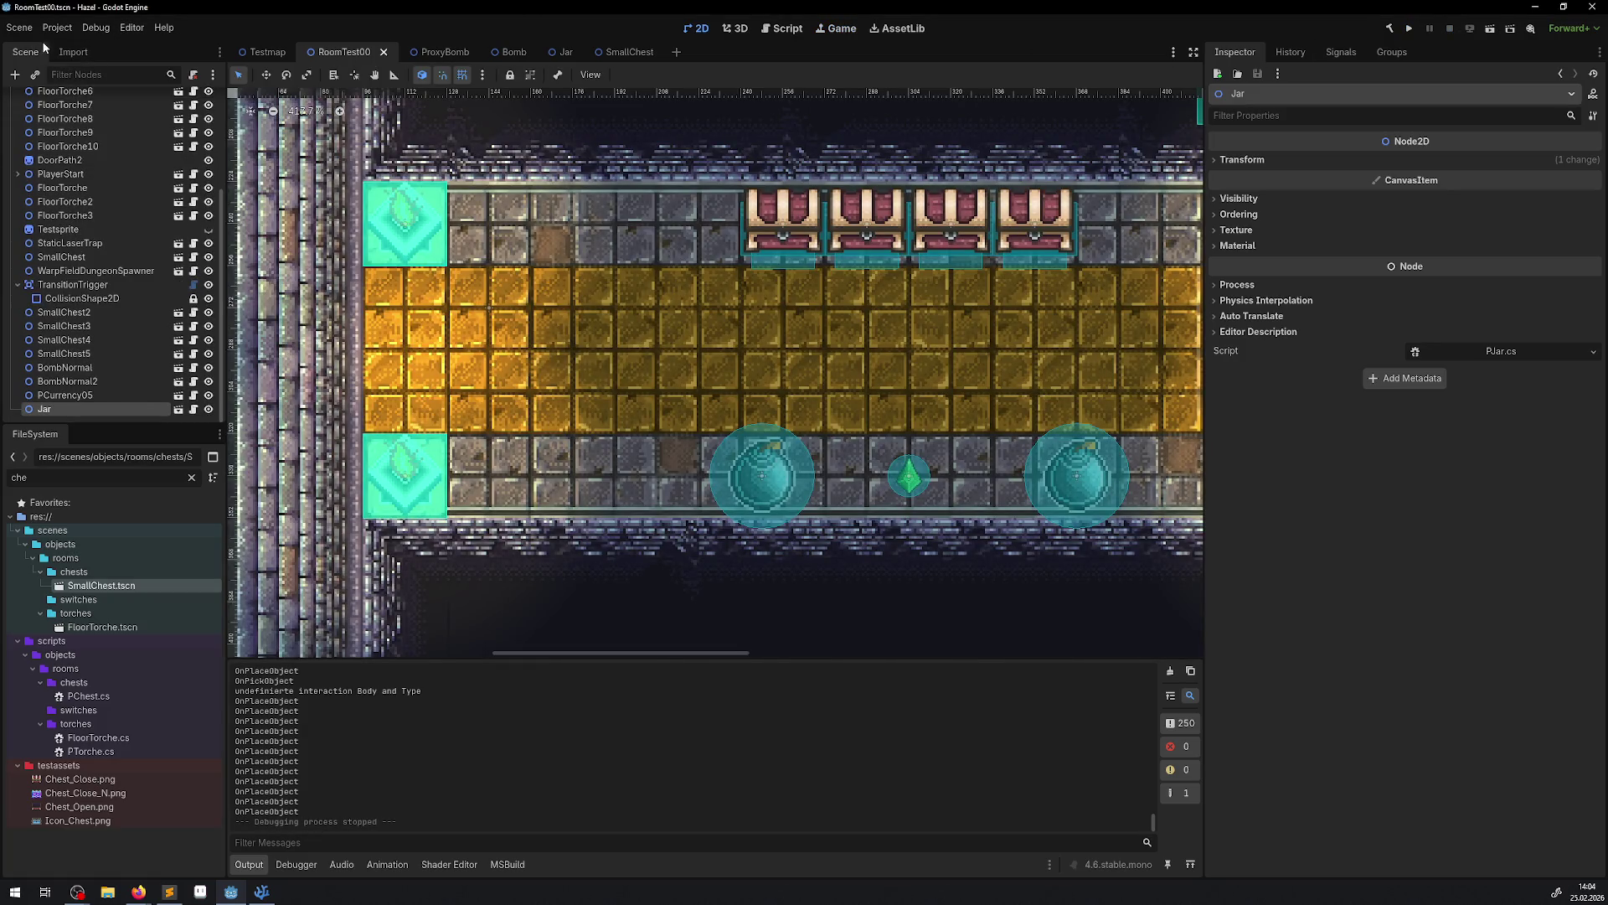
Turn on Debug > Visible Collision Shapes.
left_click(82, 31)
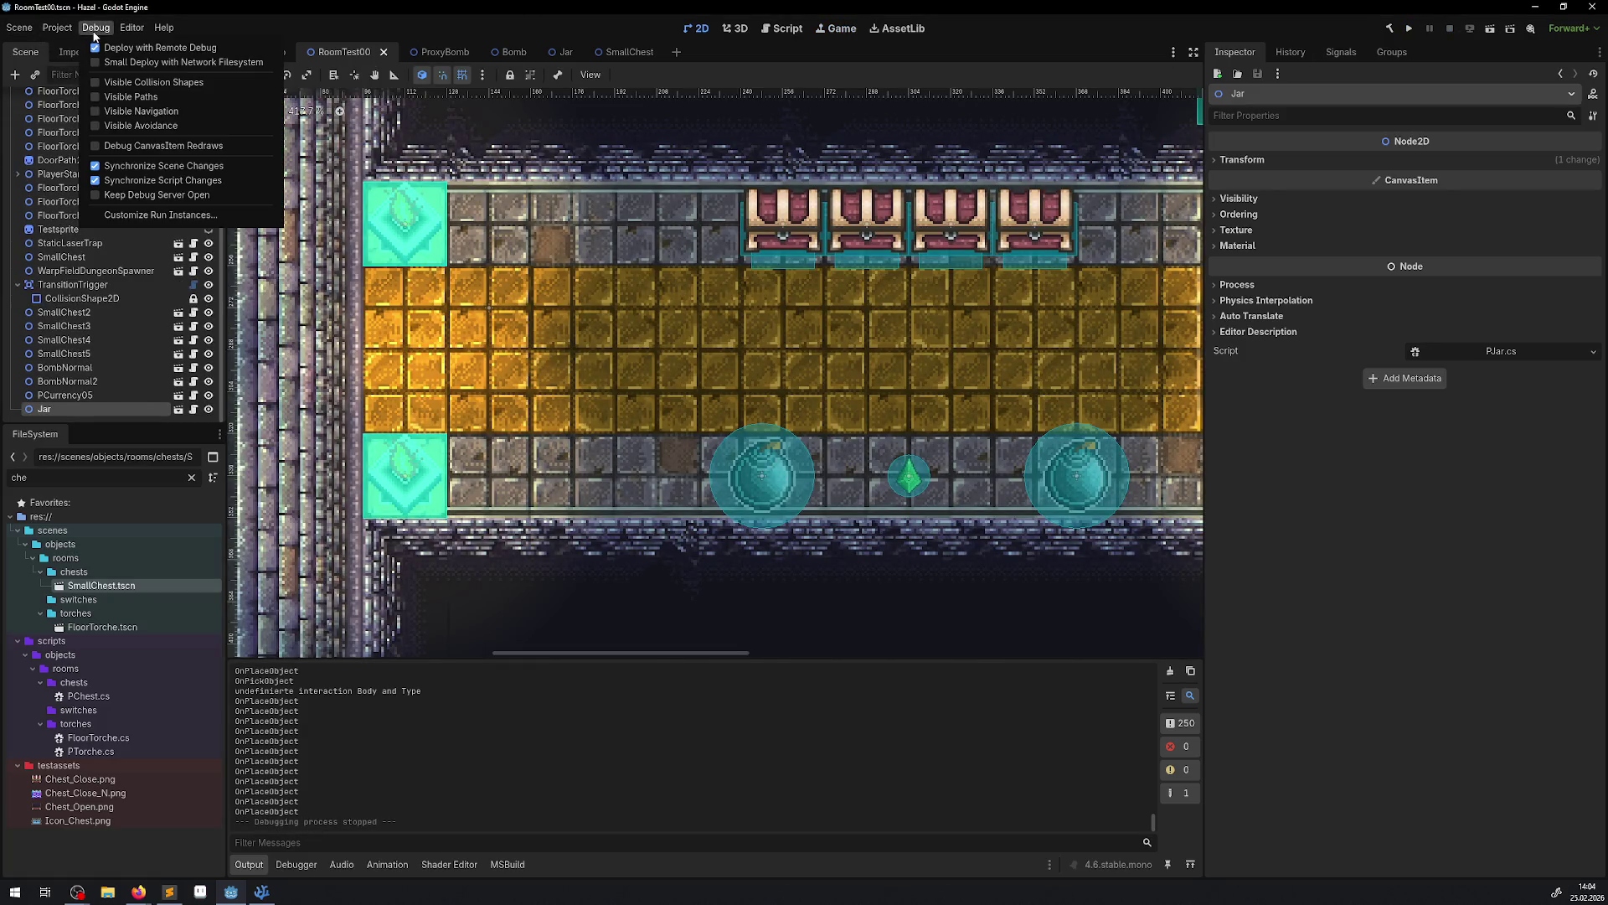
left_click(178, 83)
left_click(1100, 19)
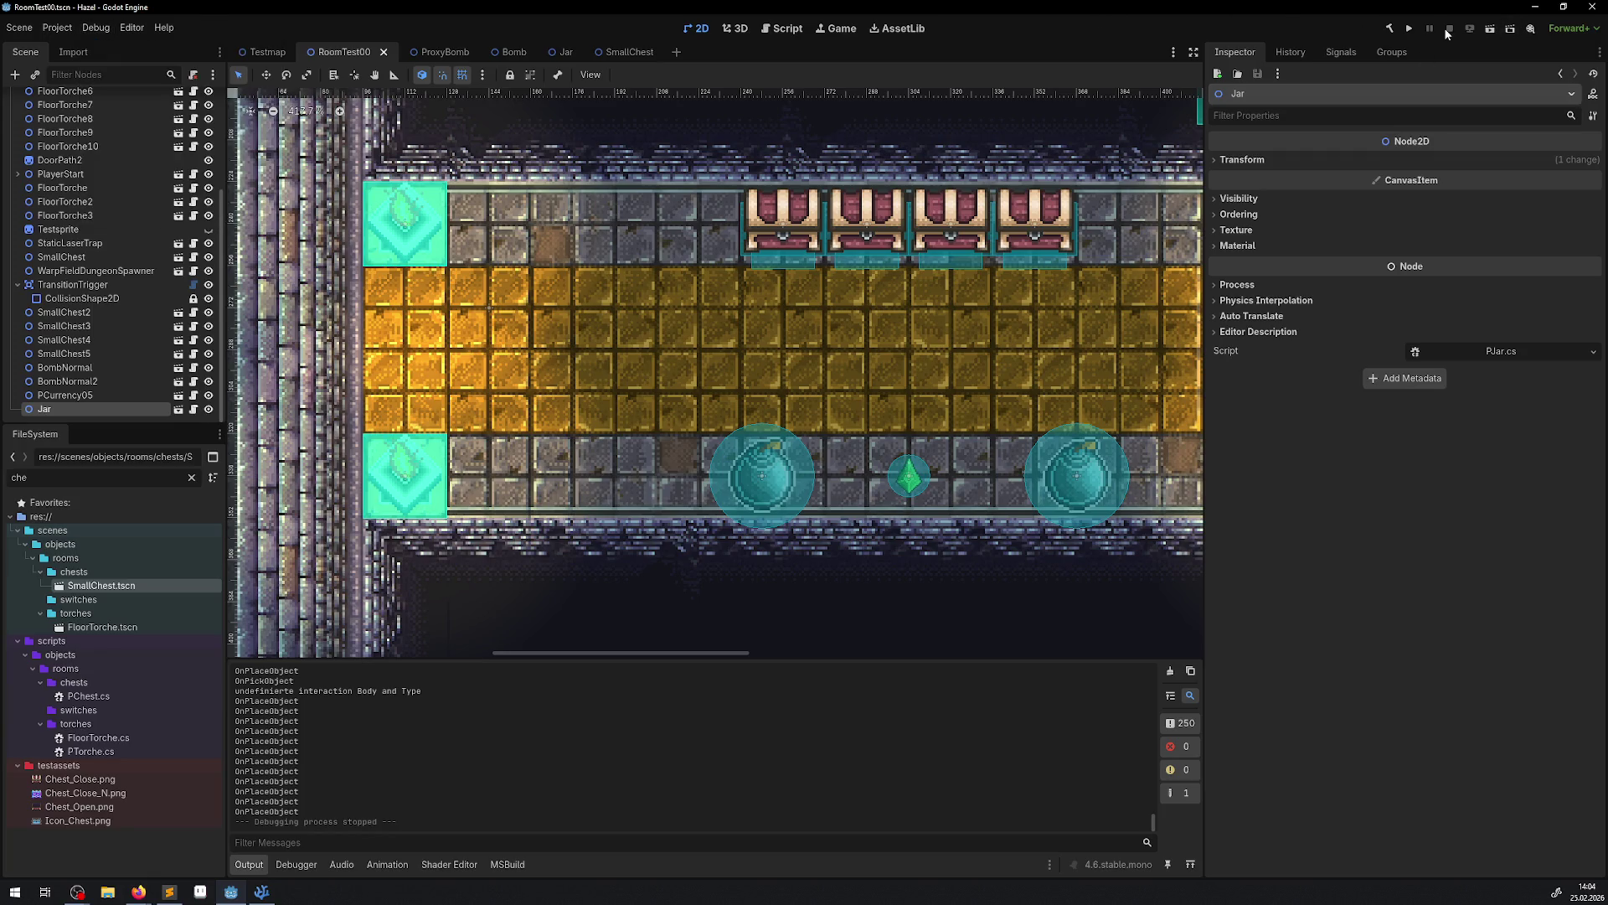
Run the project, grab the jar, set it down at the corridor crossing, and stop with F8.
left_click(1408, 30)
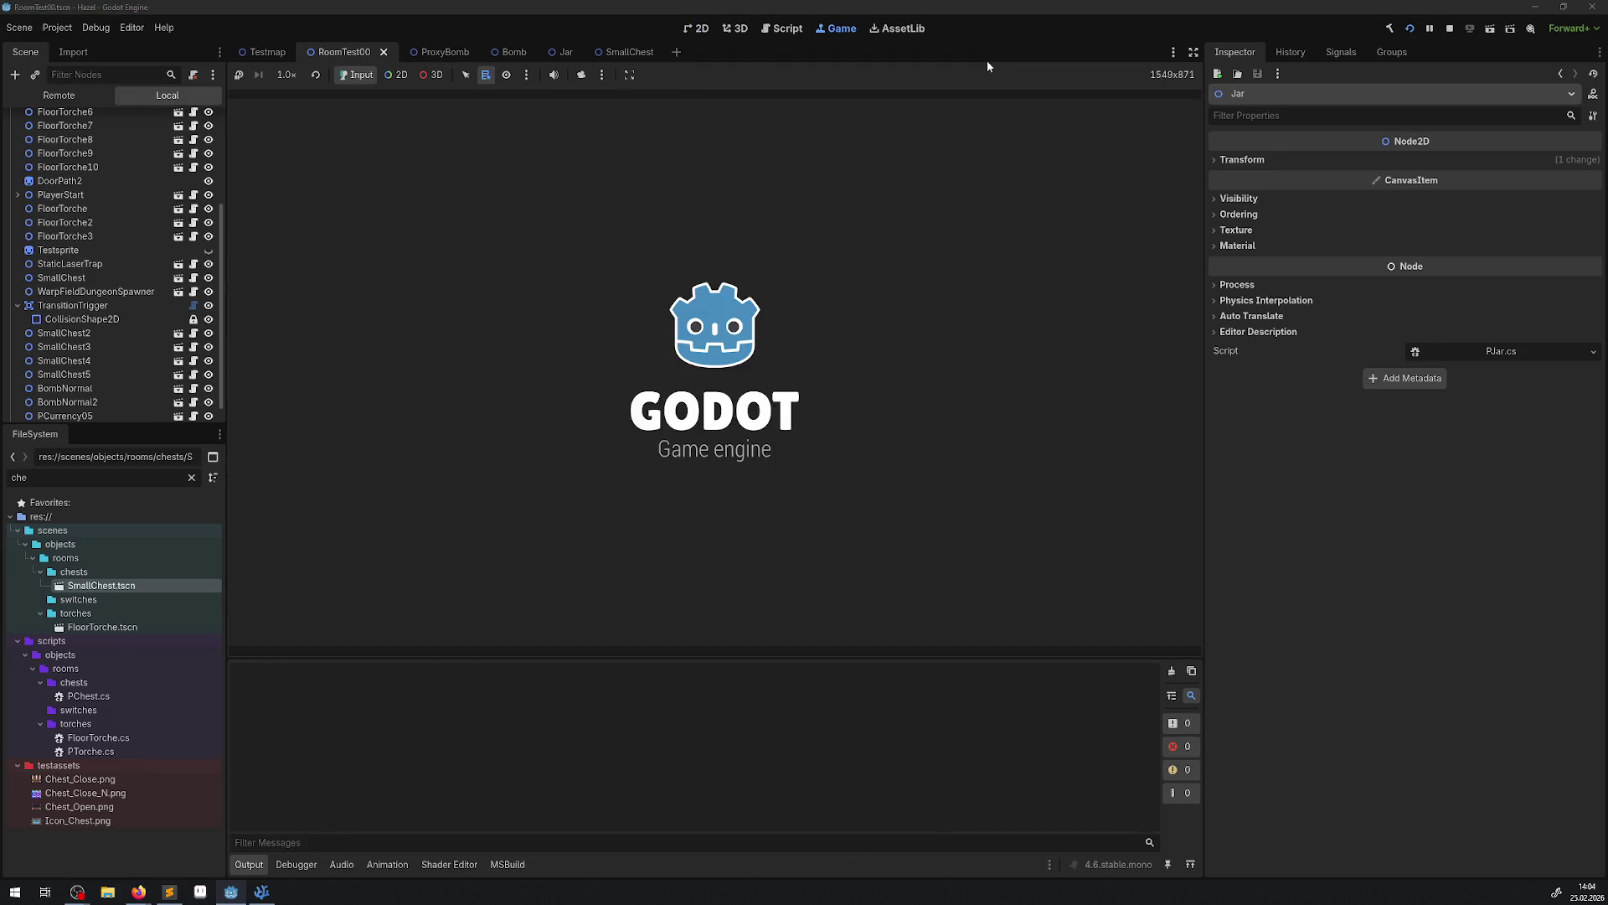
key("Up")
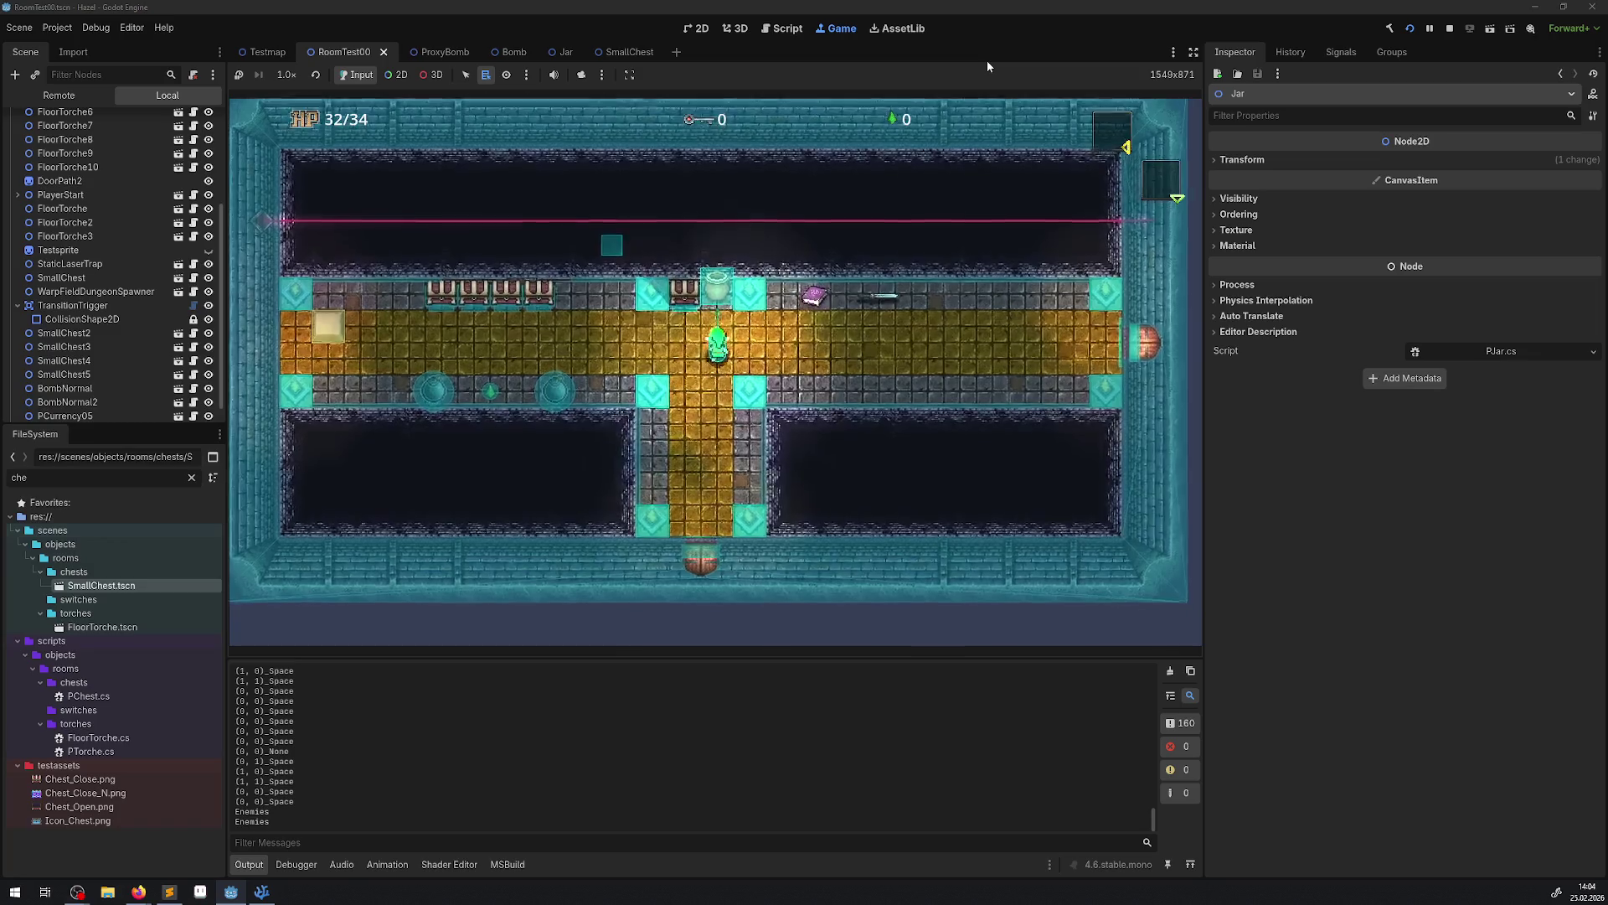
key("space")
key("Down")
key("Up")
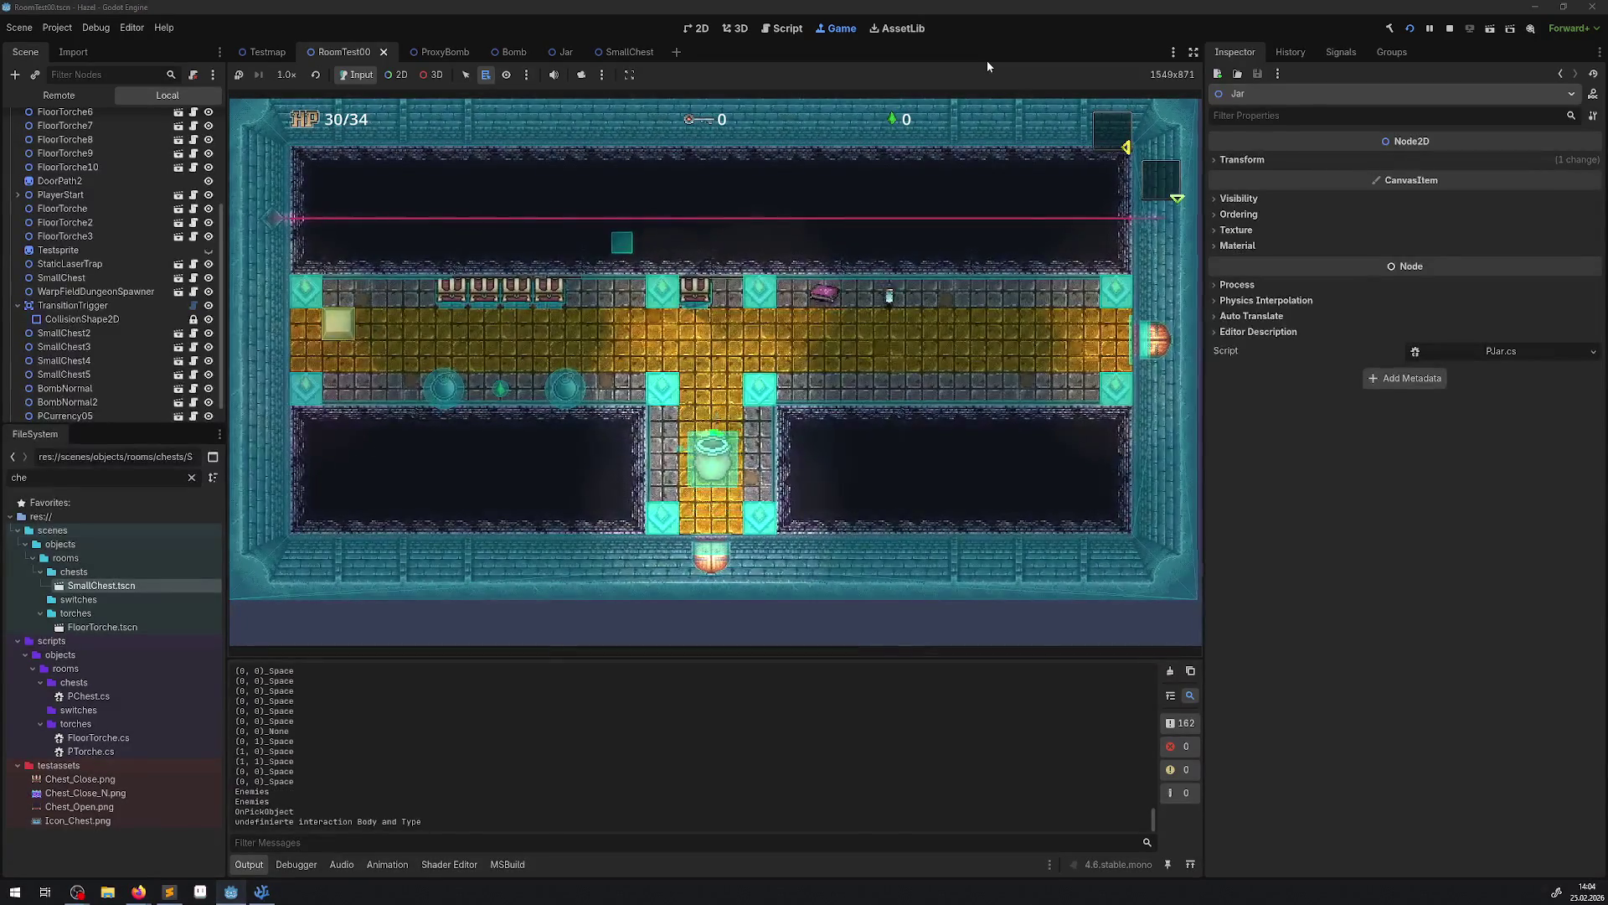
key("space")
key("space")
key("space")
key("space")
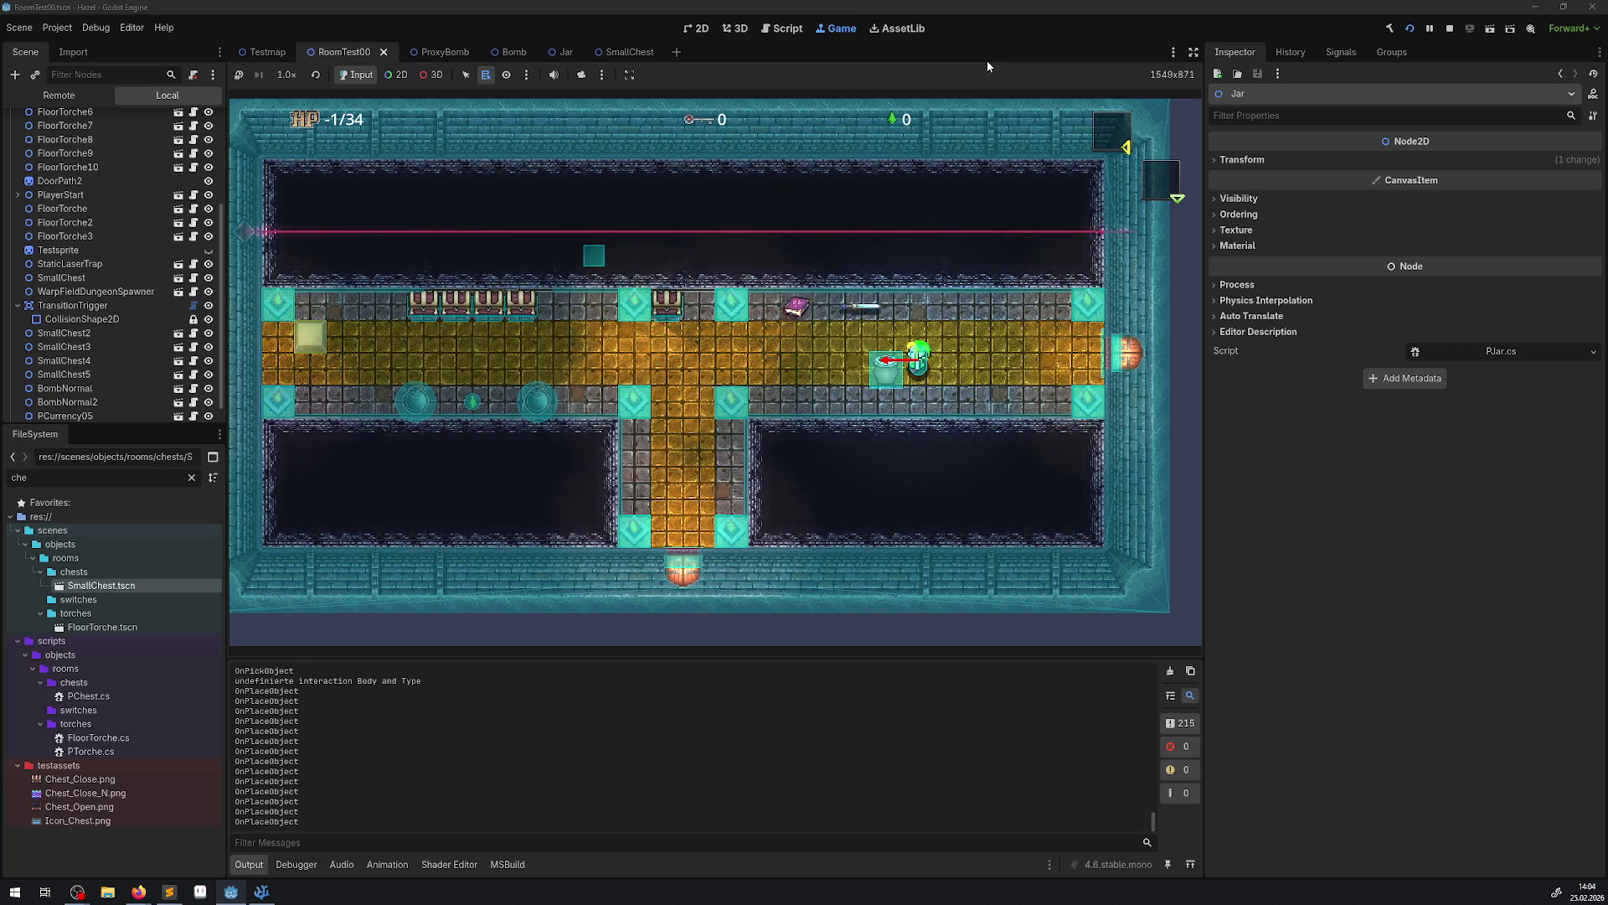
key("F8")
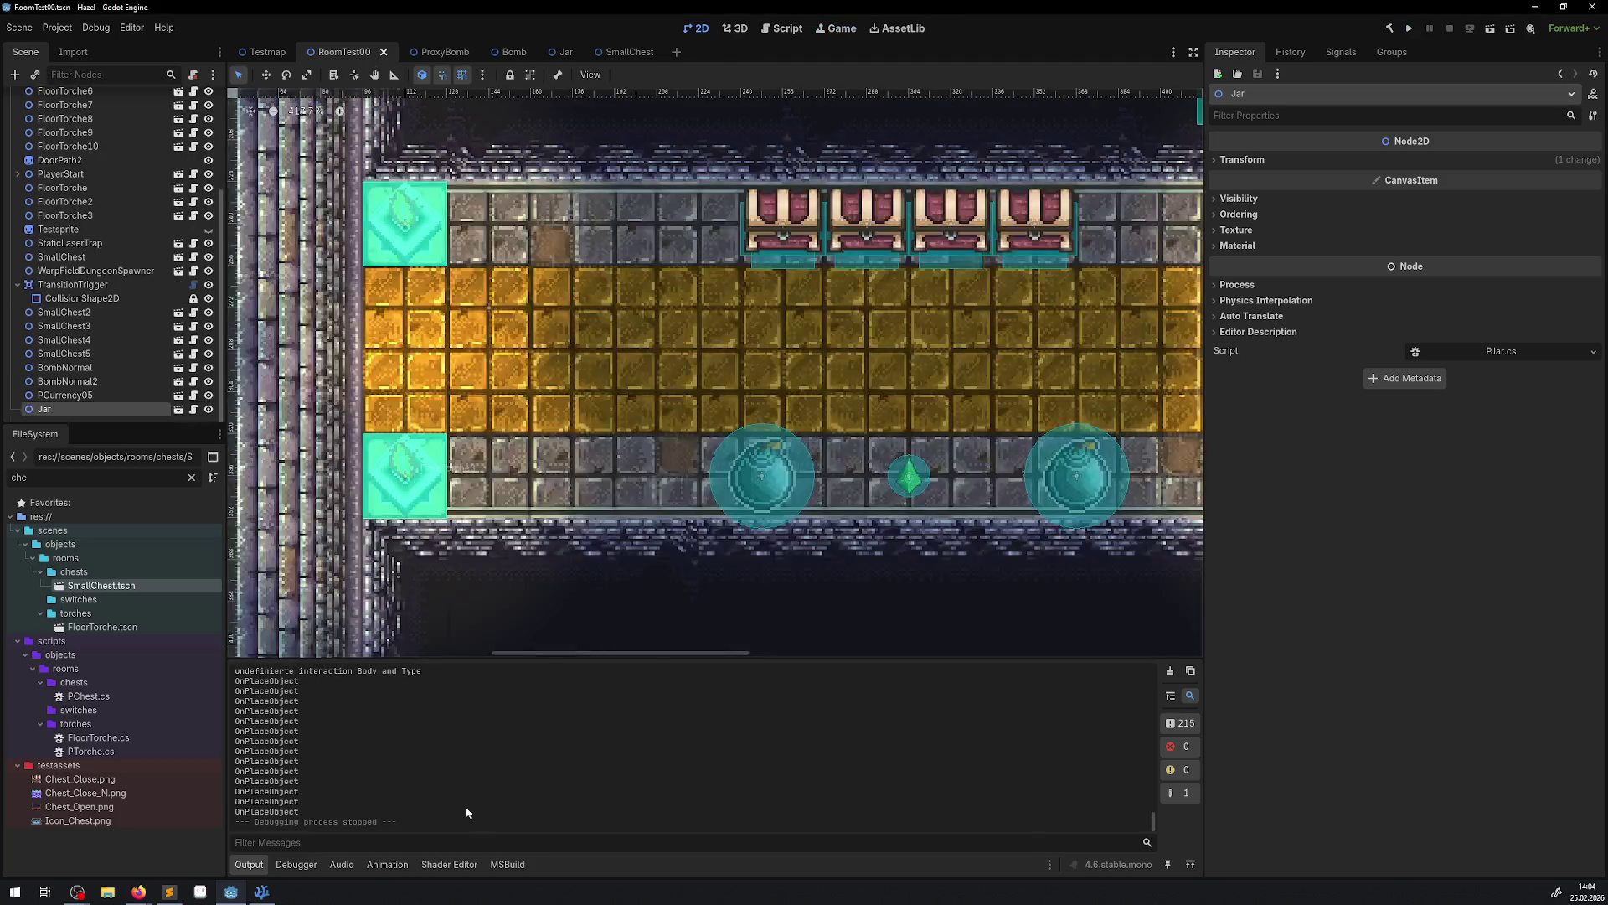
Inspect GetDirectionTileVector in FunctionLib.cs, then return to PJar.cs.
left_click(265, 898)
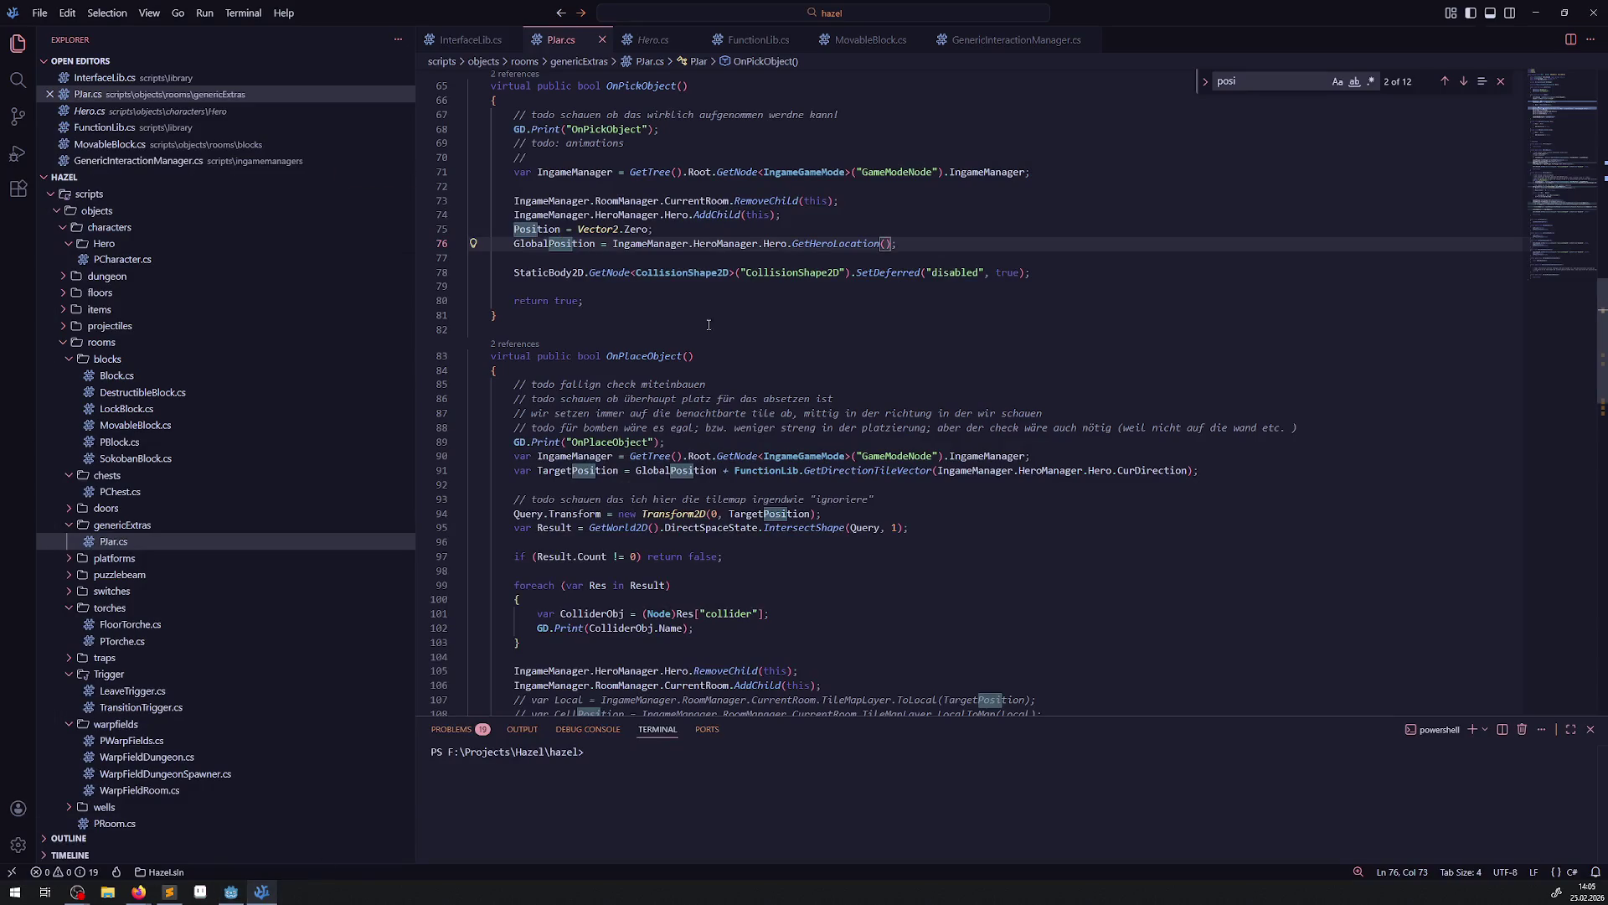
left_click(732, 46)
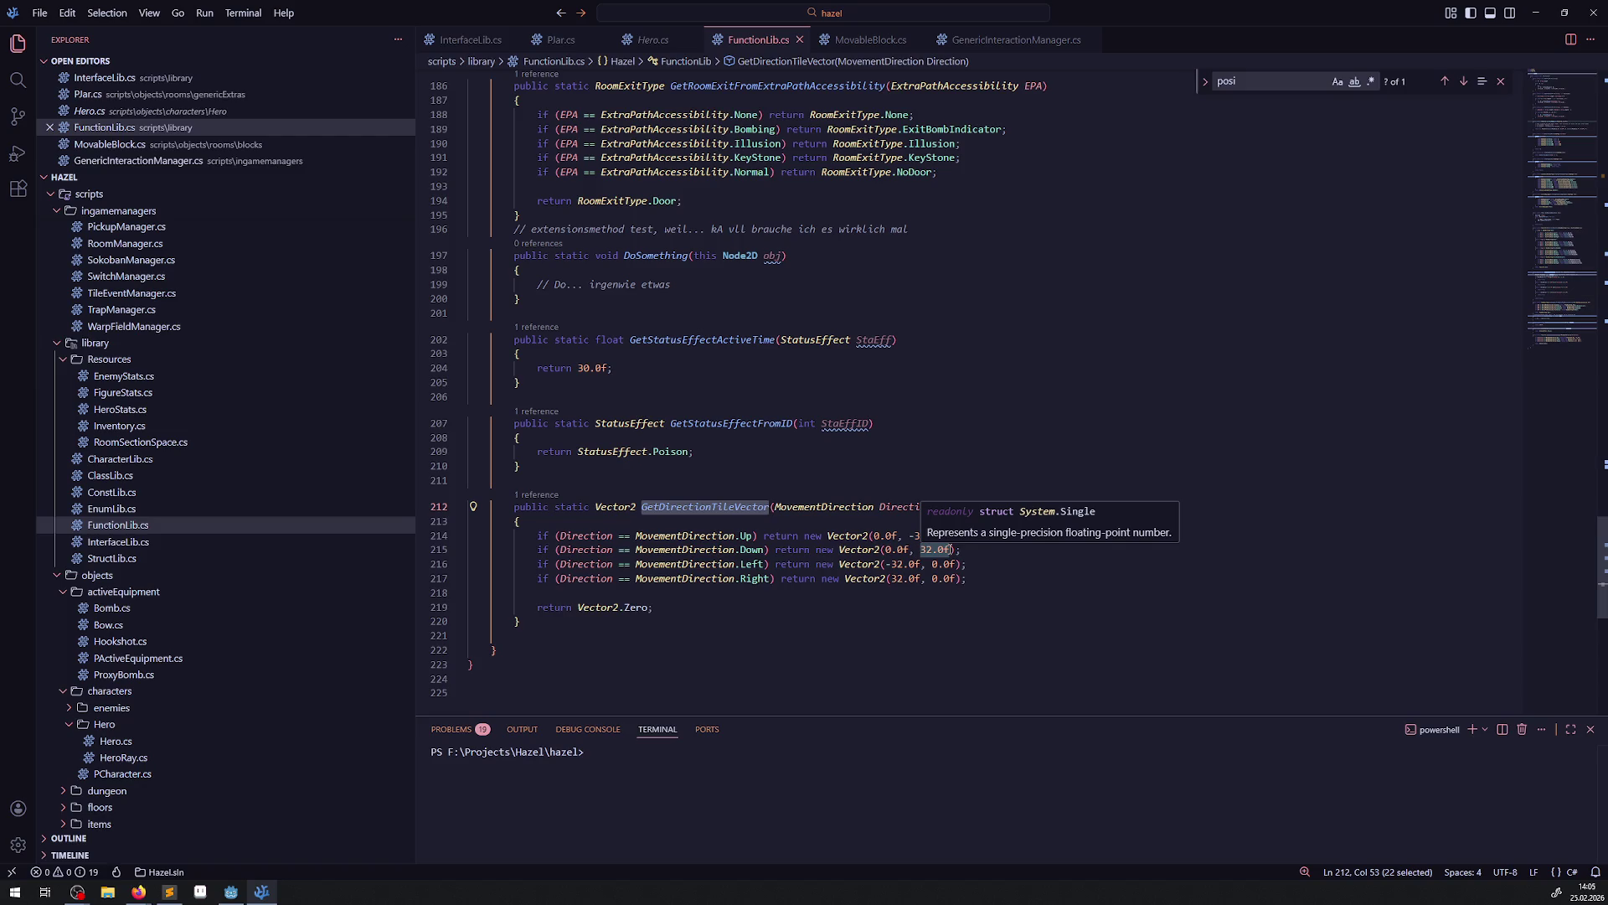
key("alt+Left")
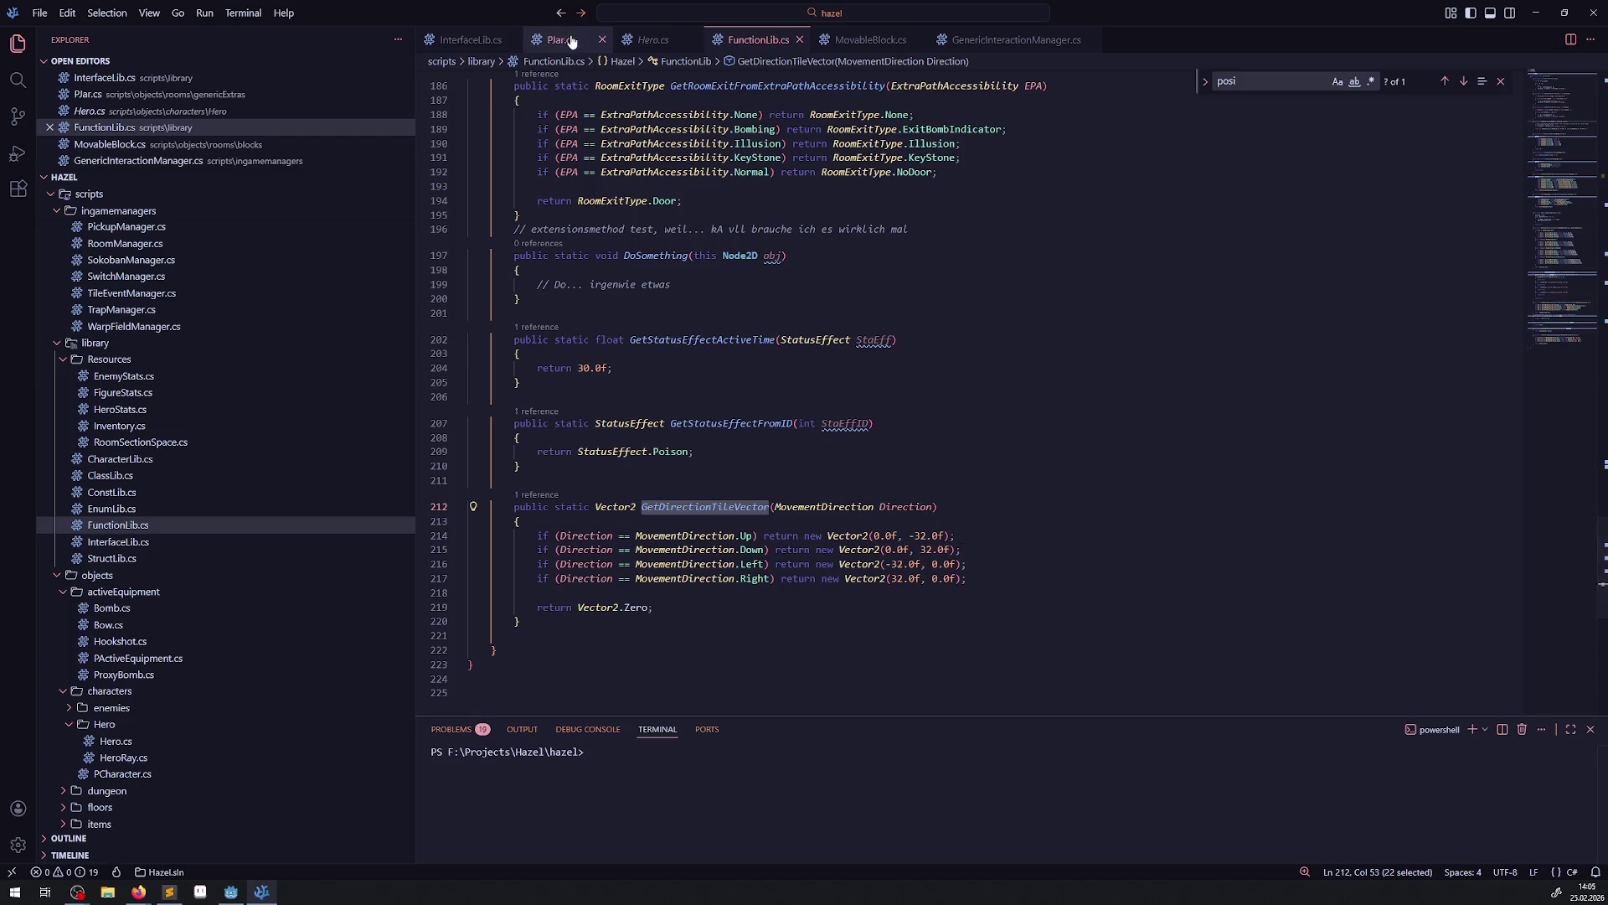
Select the IngameManager lookup line in OnPickObject and put the caret at the end of line 31.
scroll(744, 497, "up", 15)
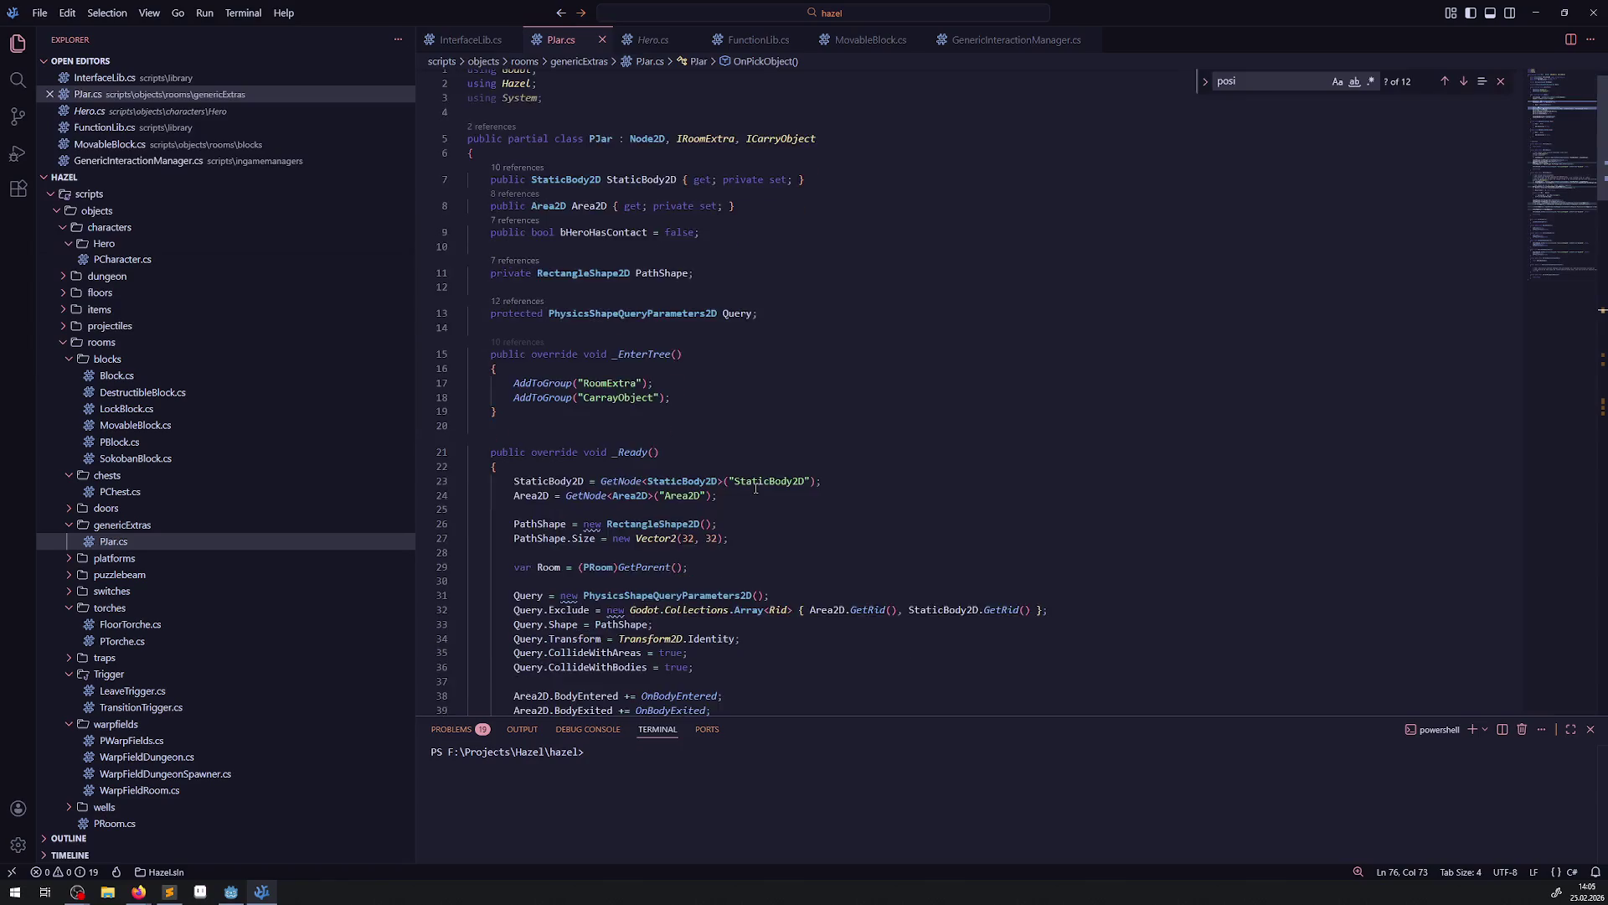
scroll(754, 590, "down", 14)
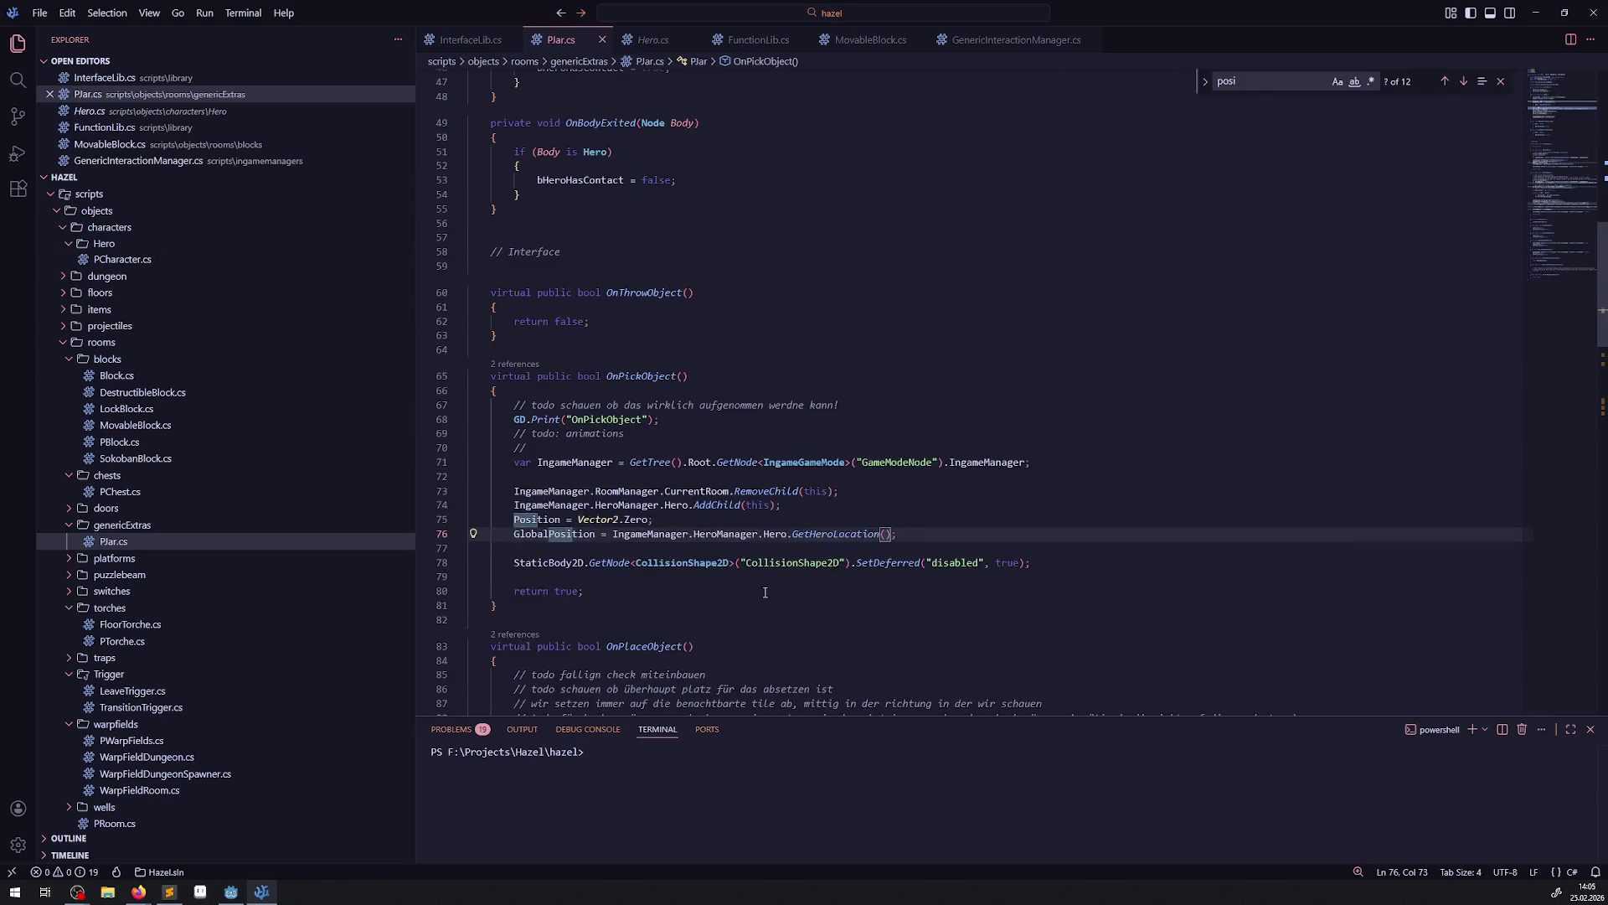
left_click_drag(502, 459, 1050, 470)
key("ctrl+c")
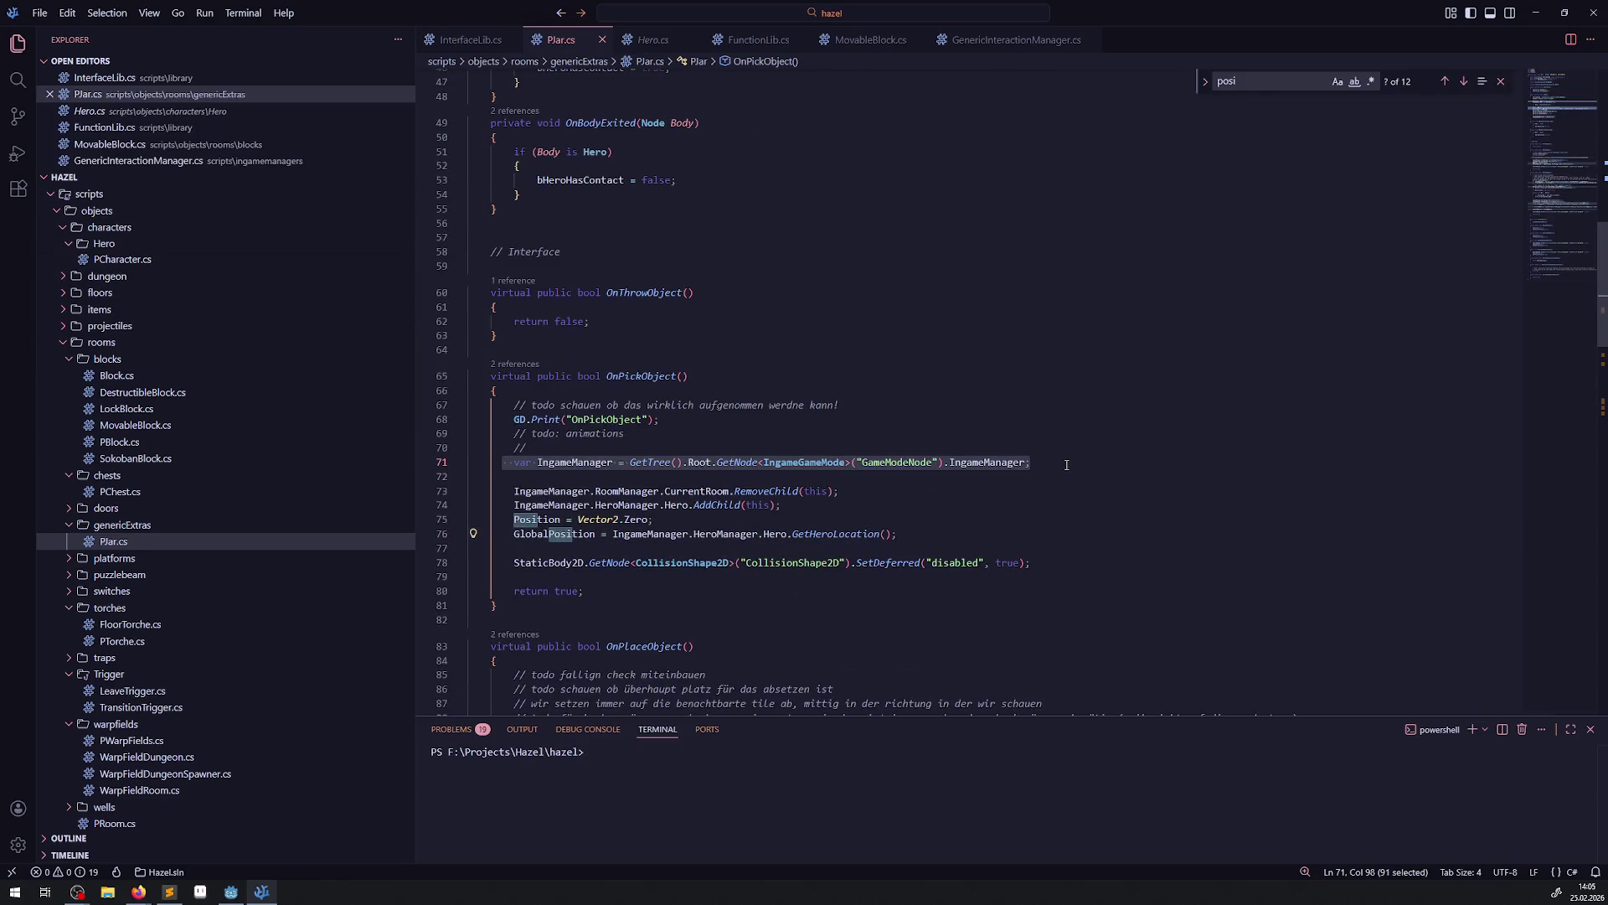
scroll(814, 455, "up", 10)
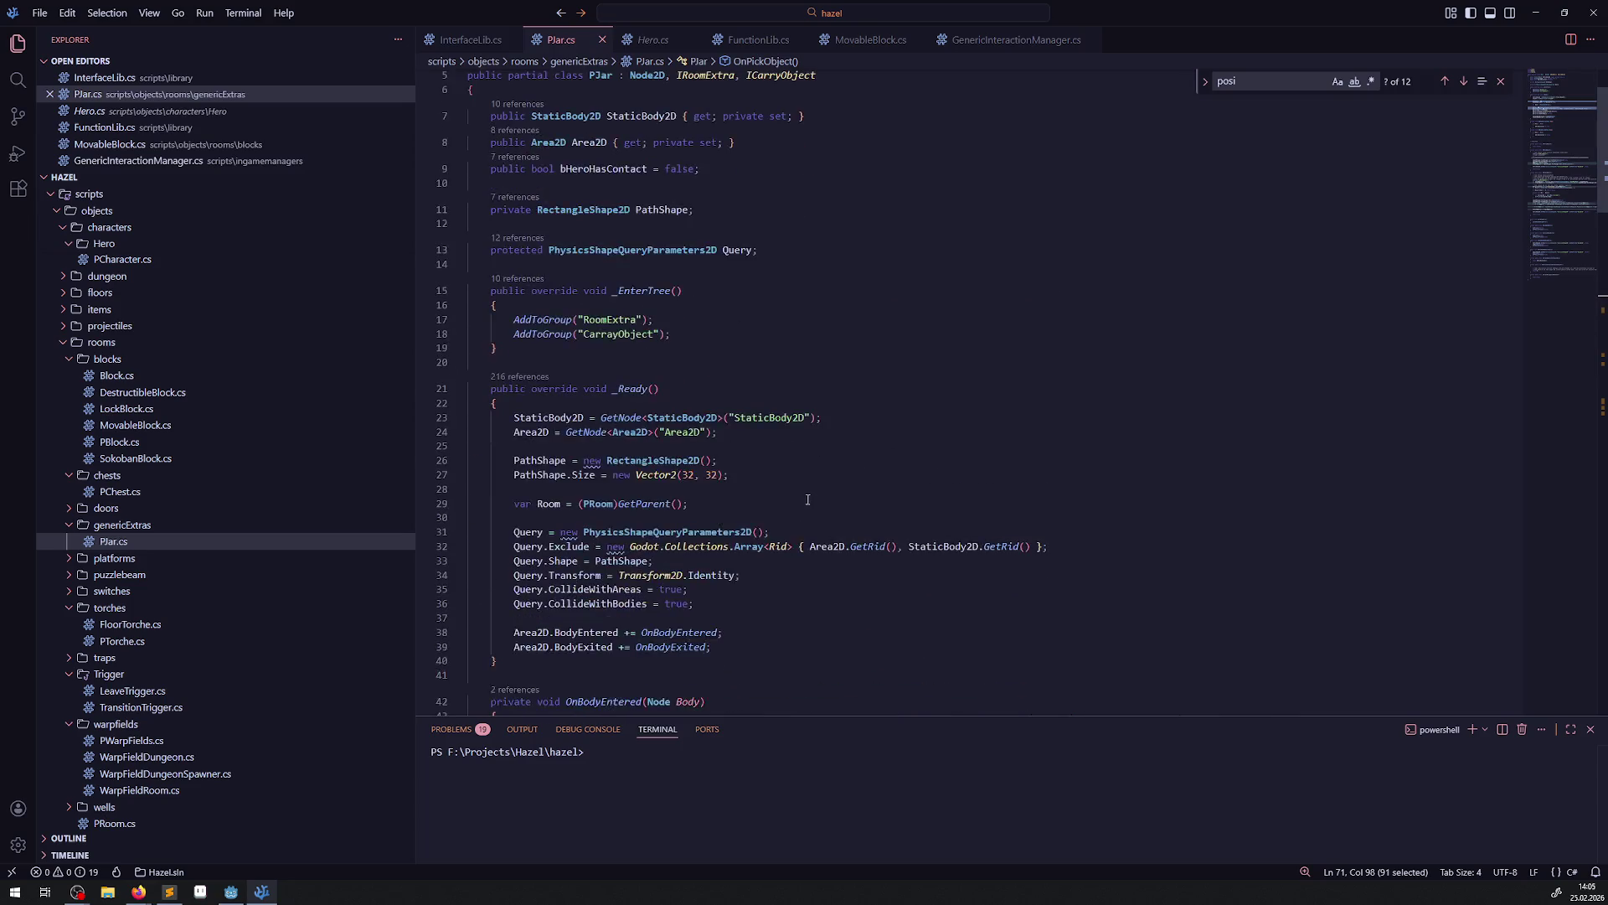
left_click(814, 438)
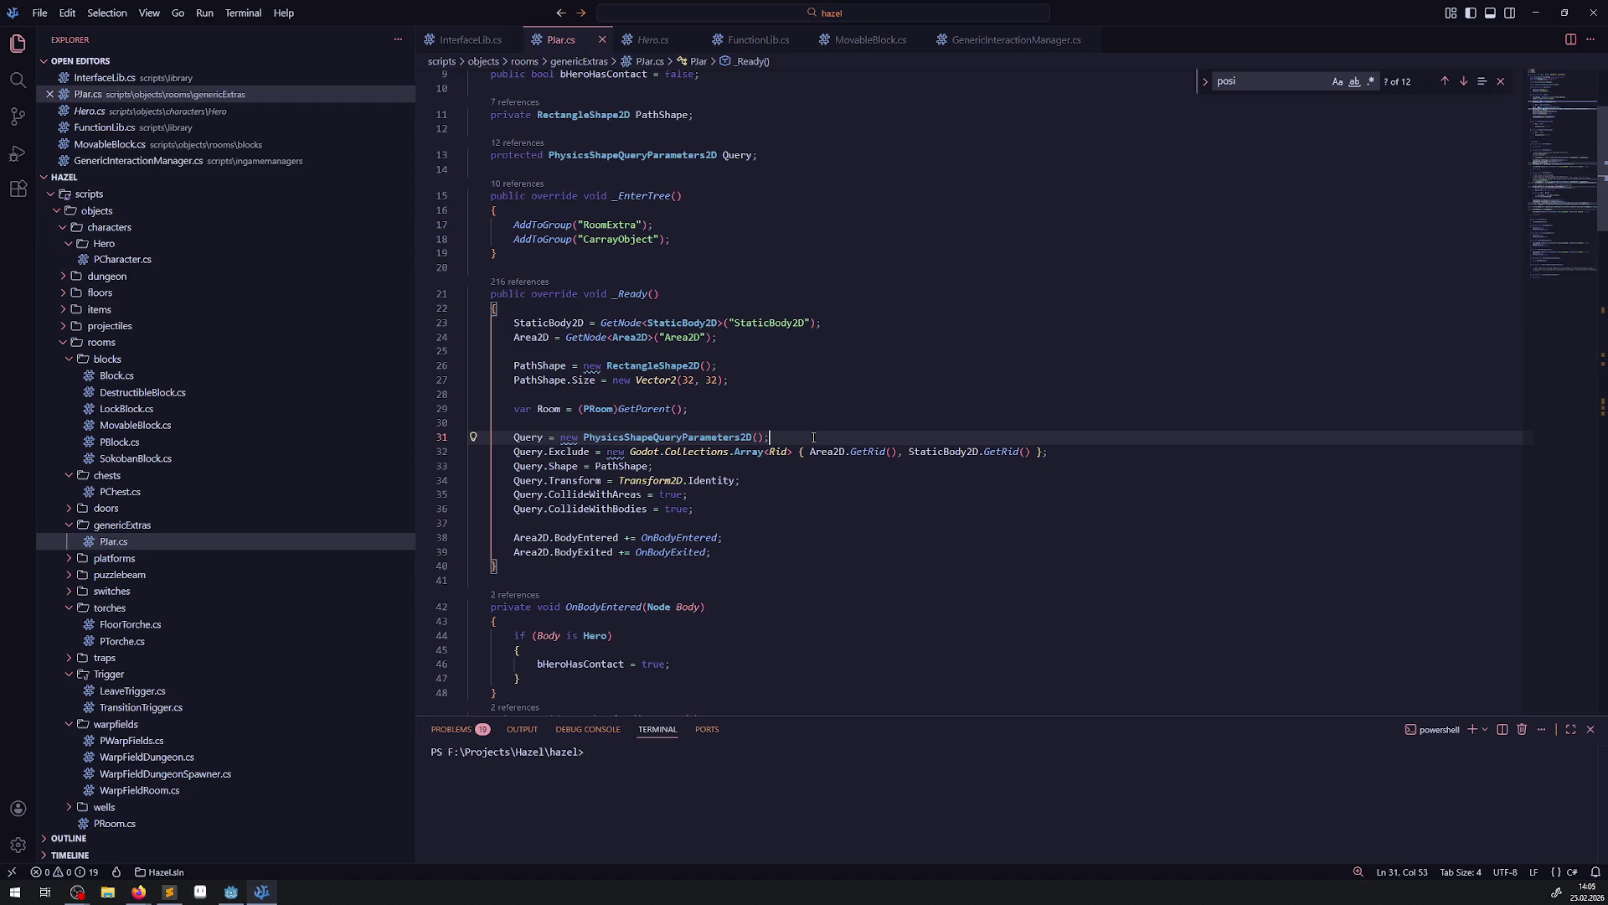
Paste the IngameManager lookup as new line 32 in _Ready.
key("Return")
key("ctrl+v")
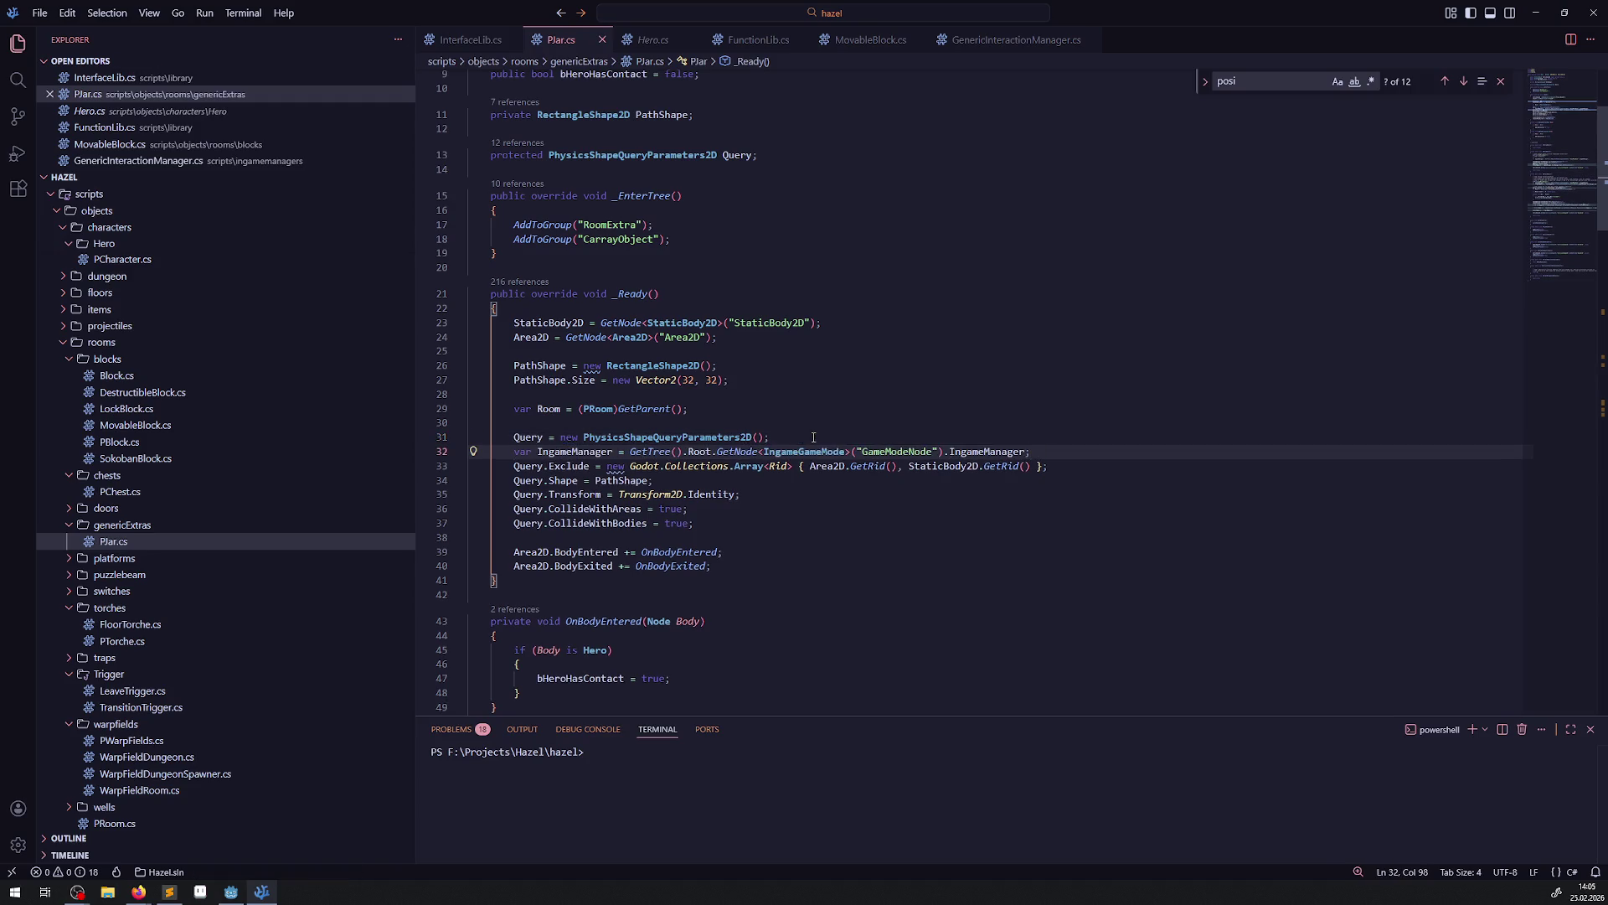
double_click(590, 452)
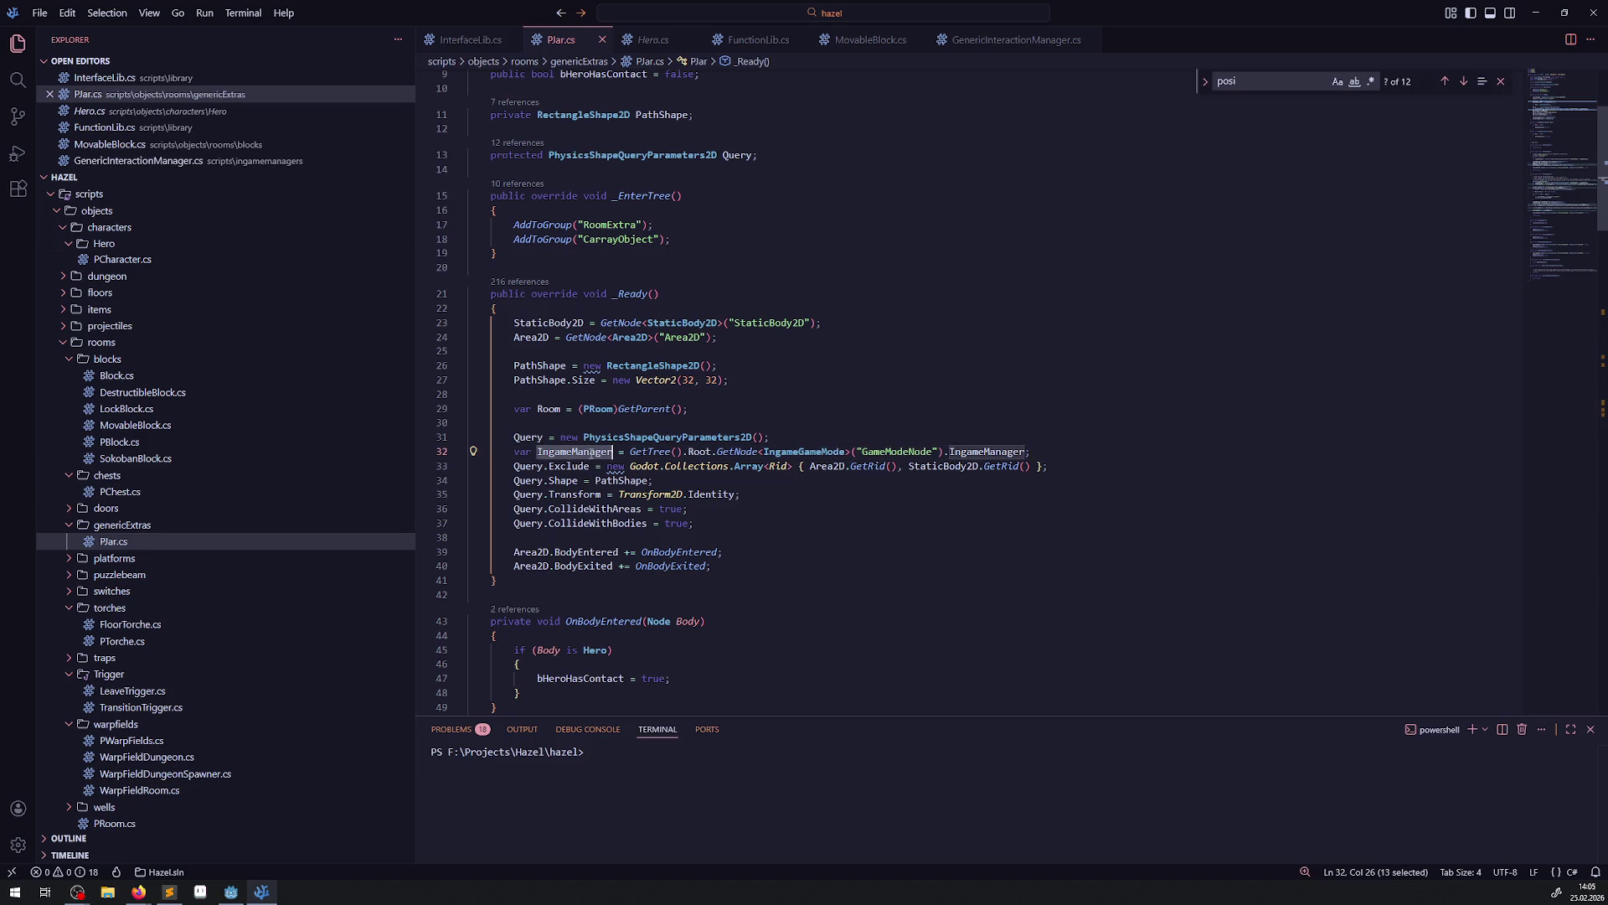
Add IngameManager.HeroManager.Hero.GetRid() to the Query.Exclude array and save the file.
left_click(1029, 467)
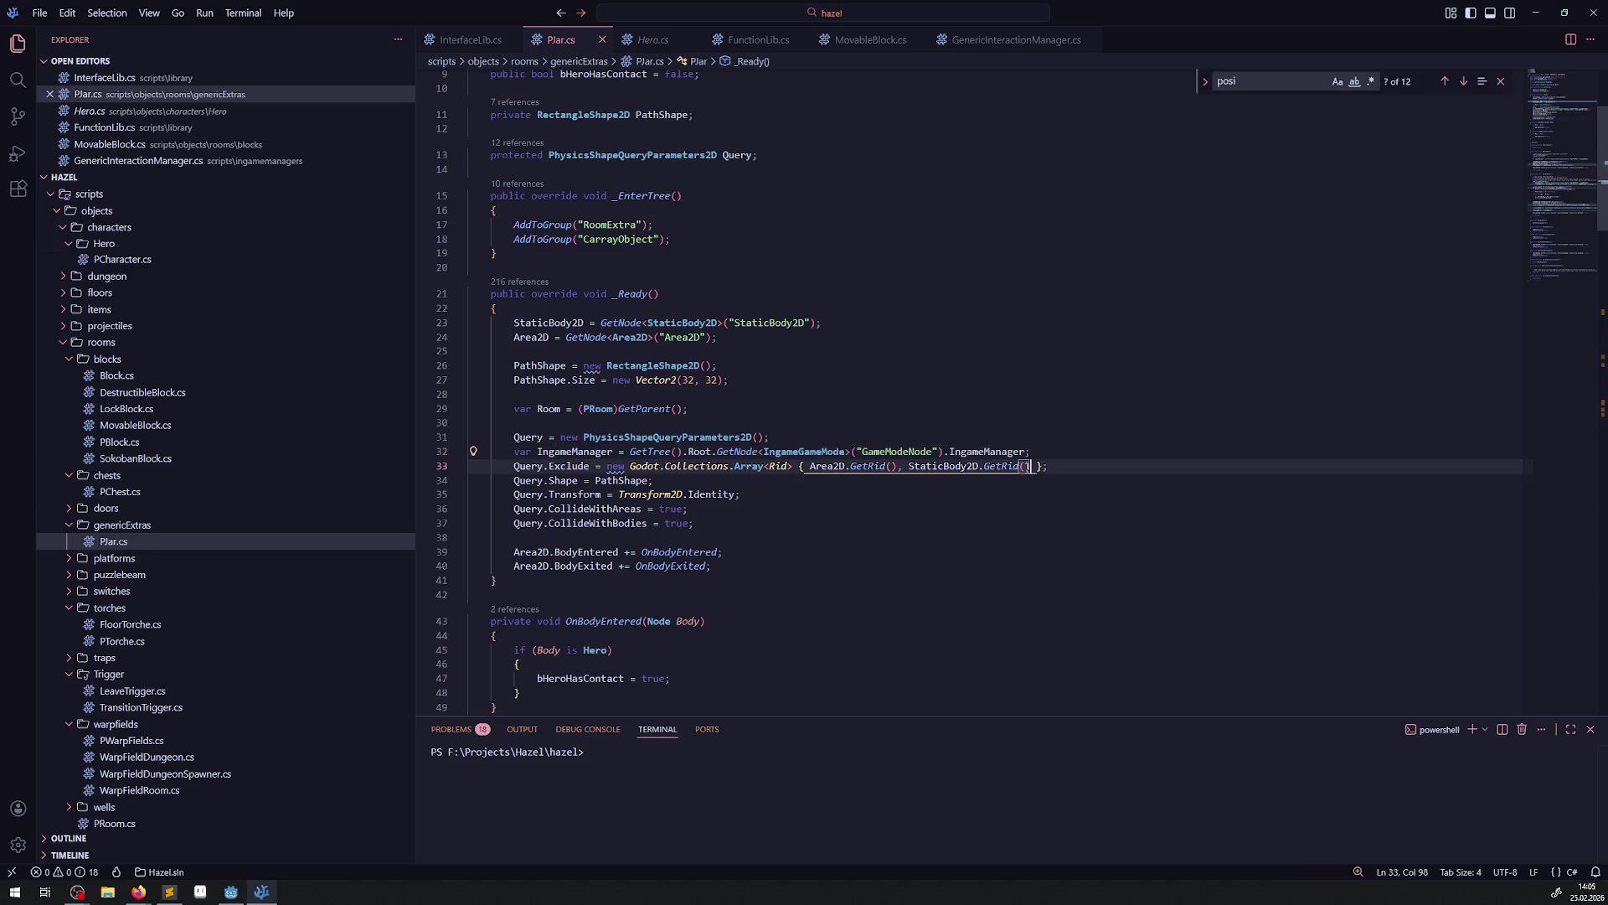
type(", IngameManager")
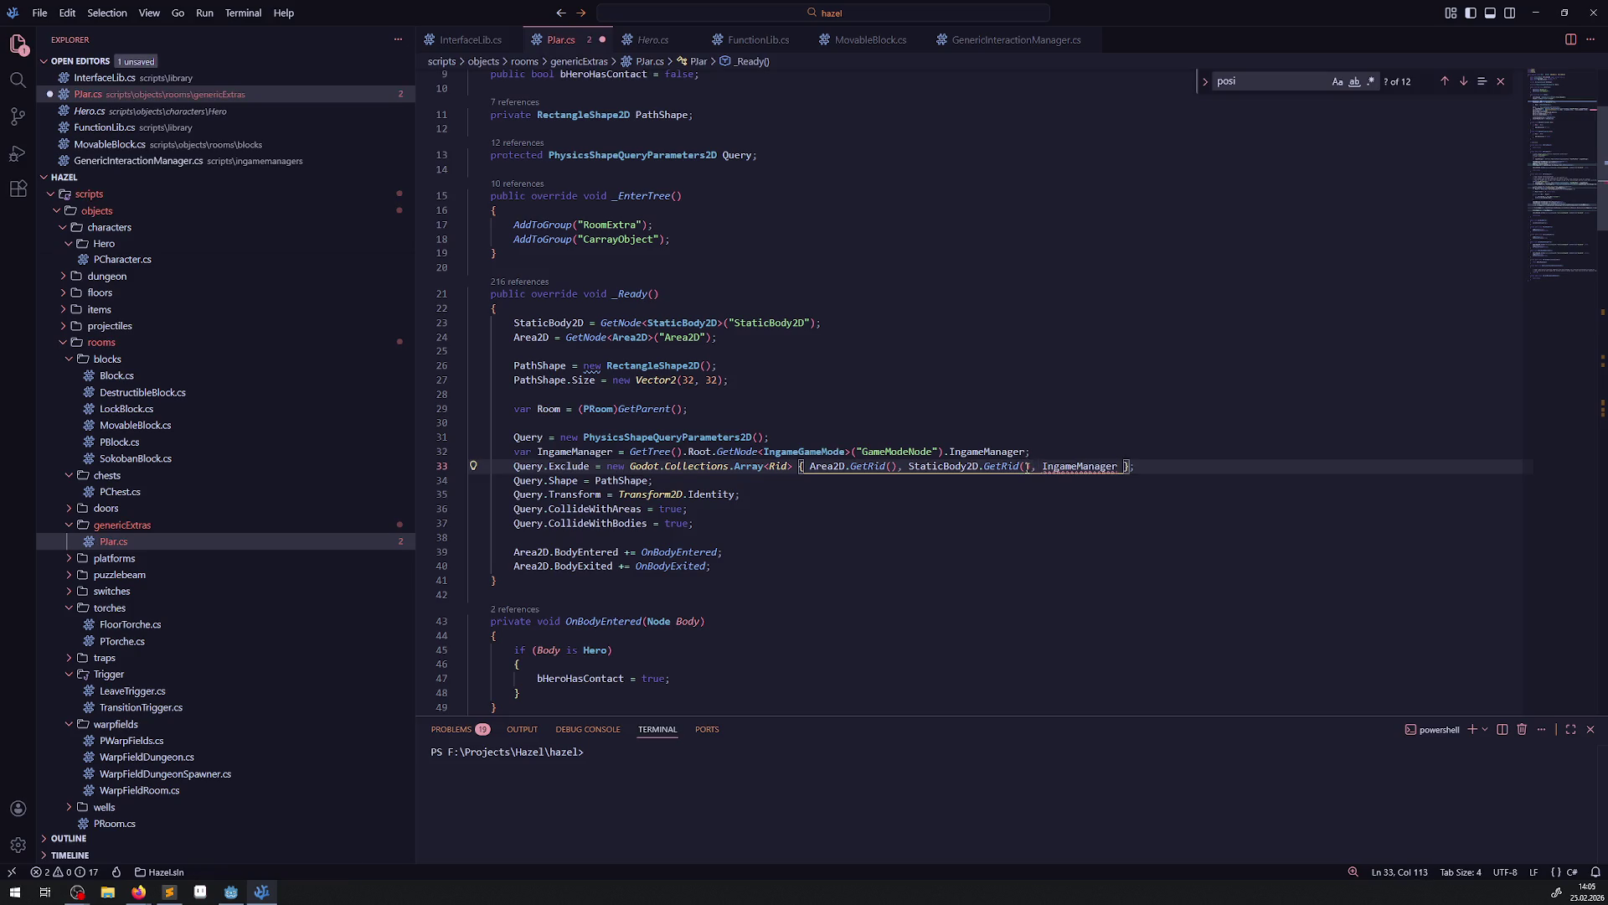
type(".Hero")
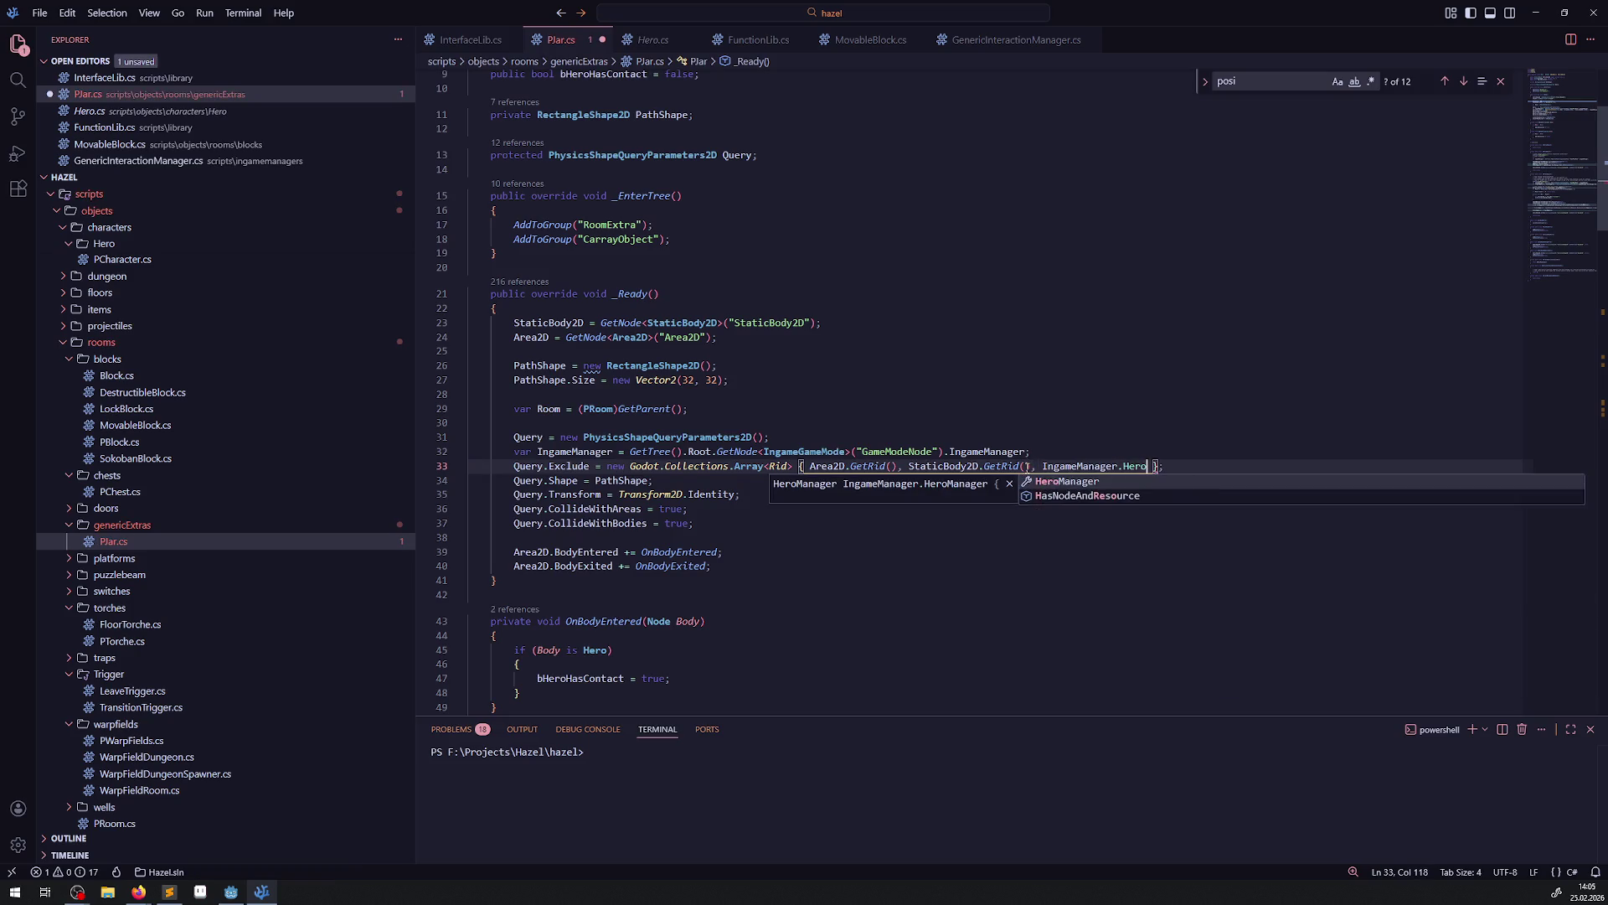
key("Return")
type(".hero")
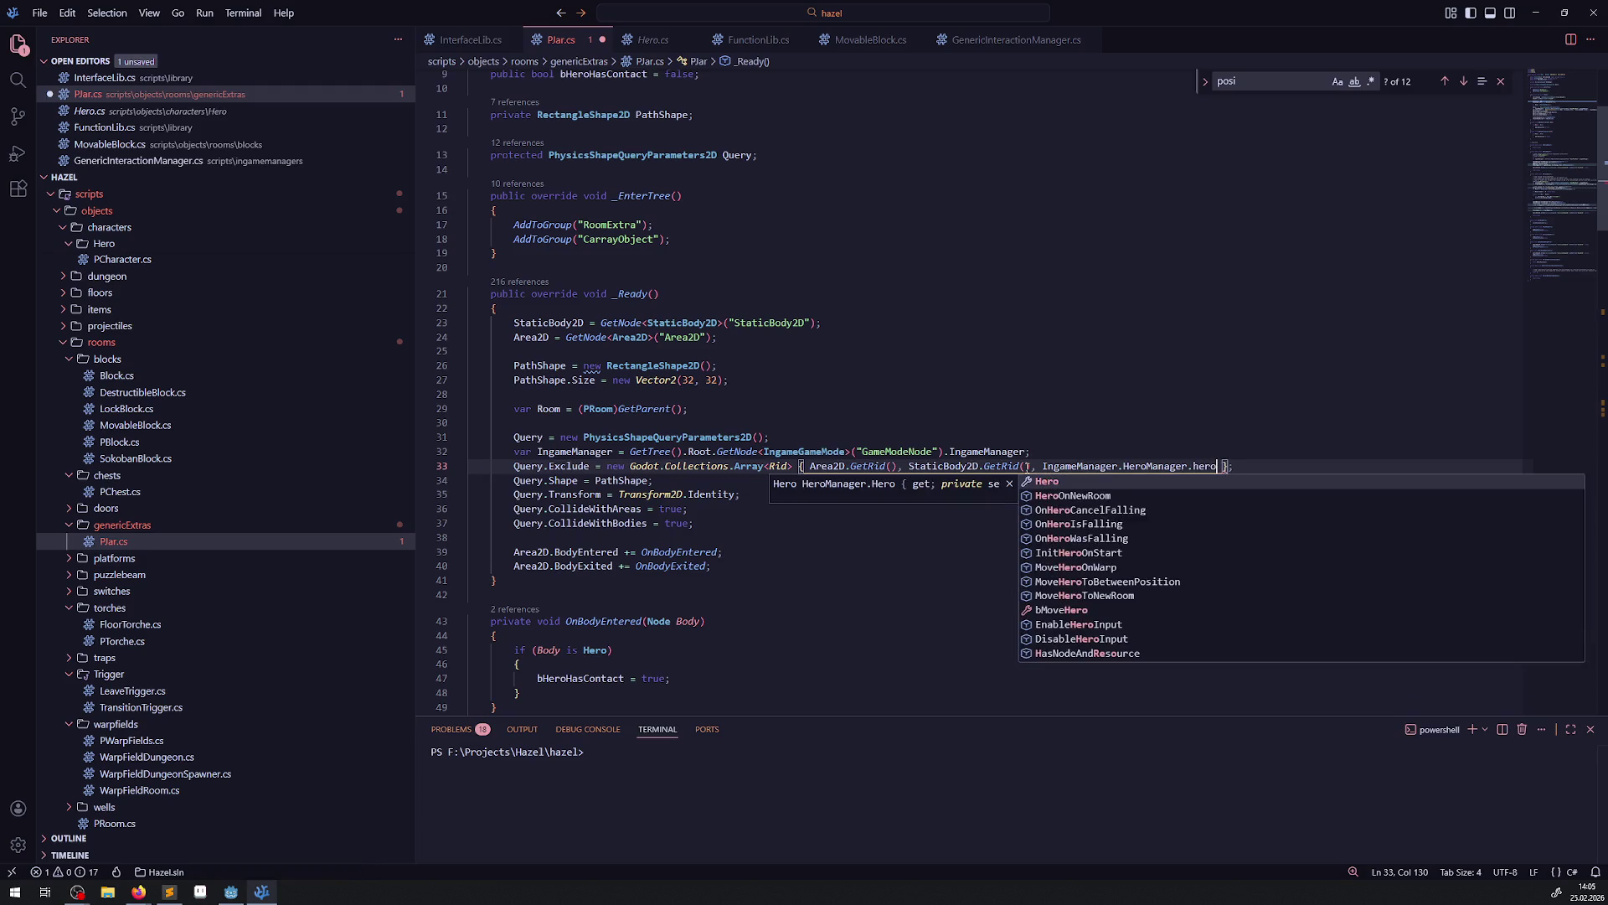
type(".")
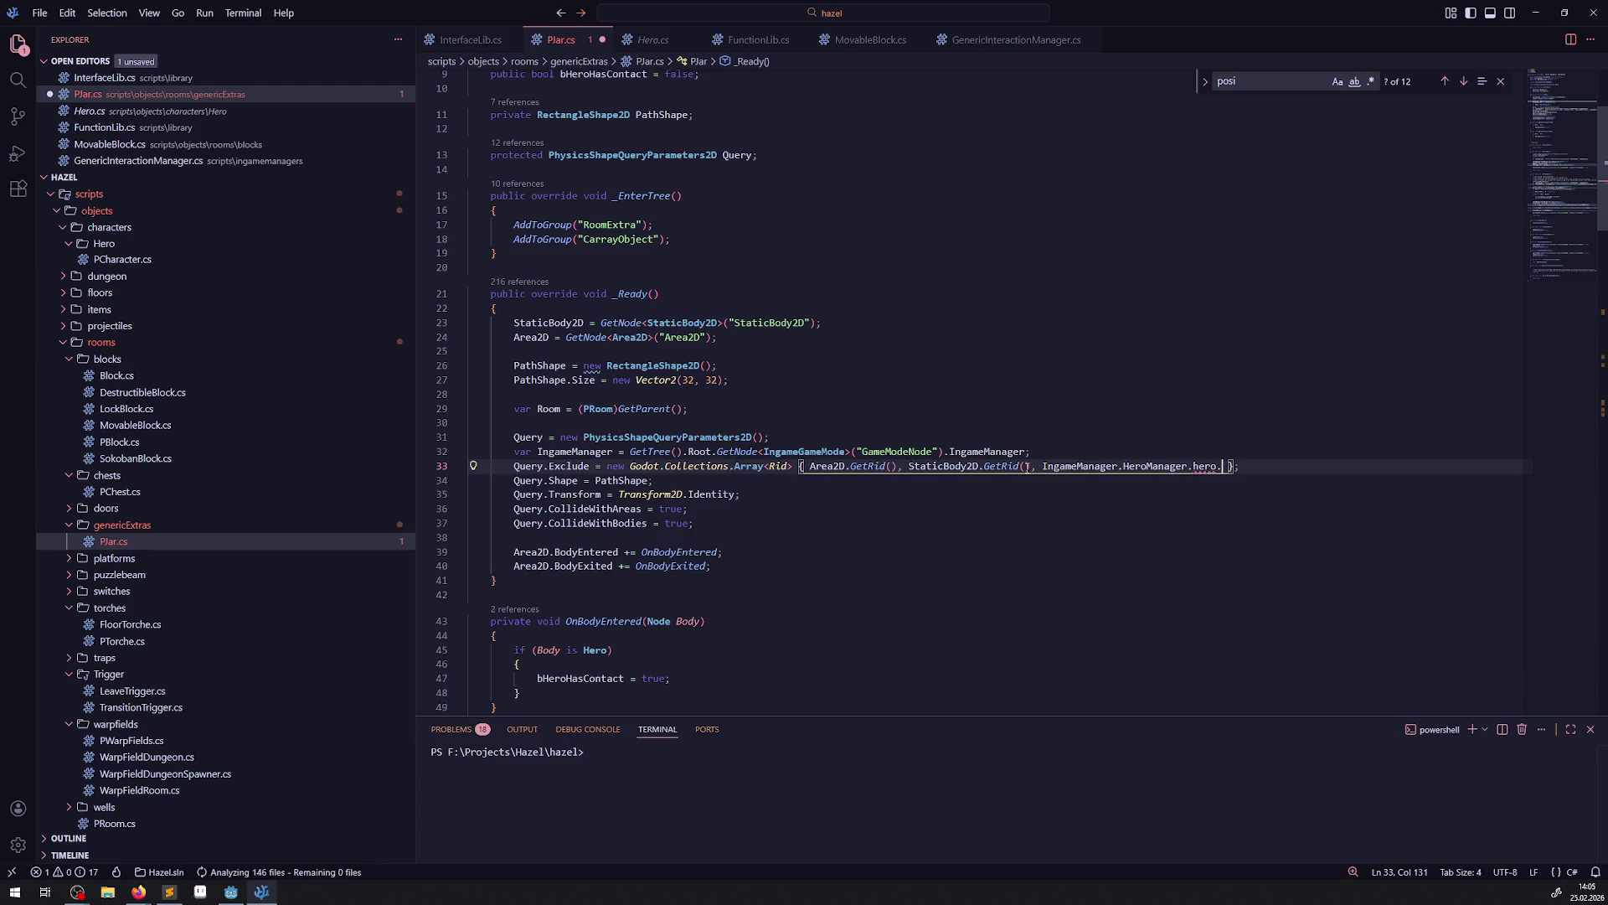
type("Hero.Ri")
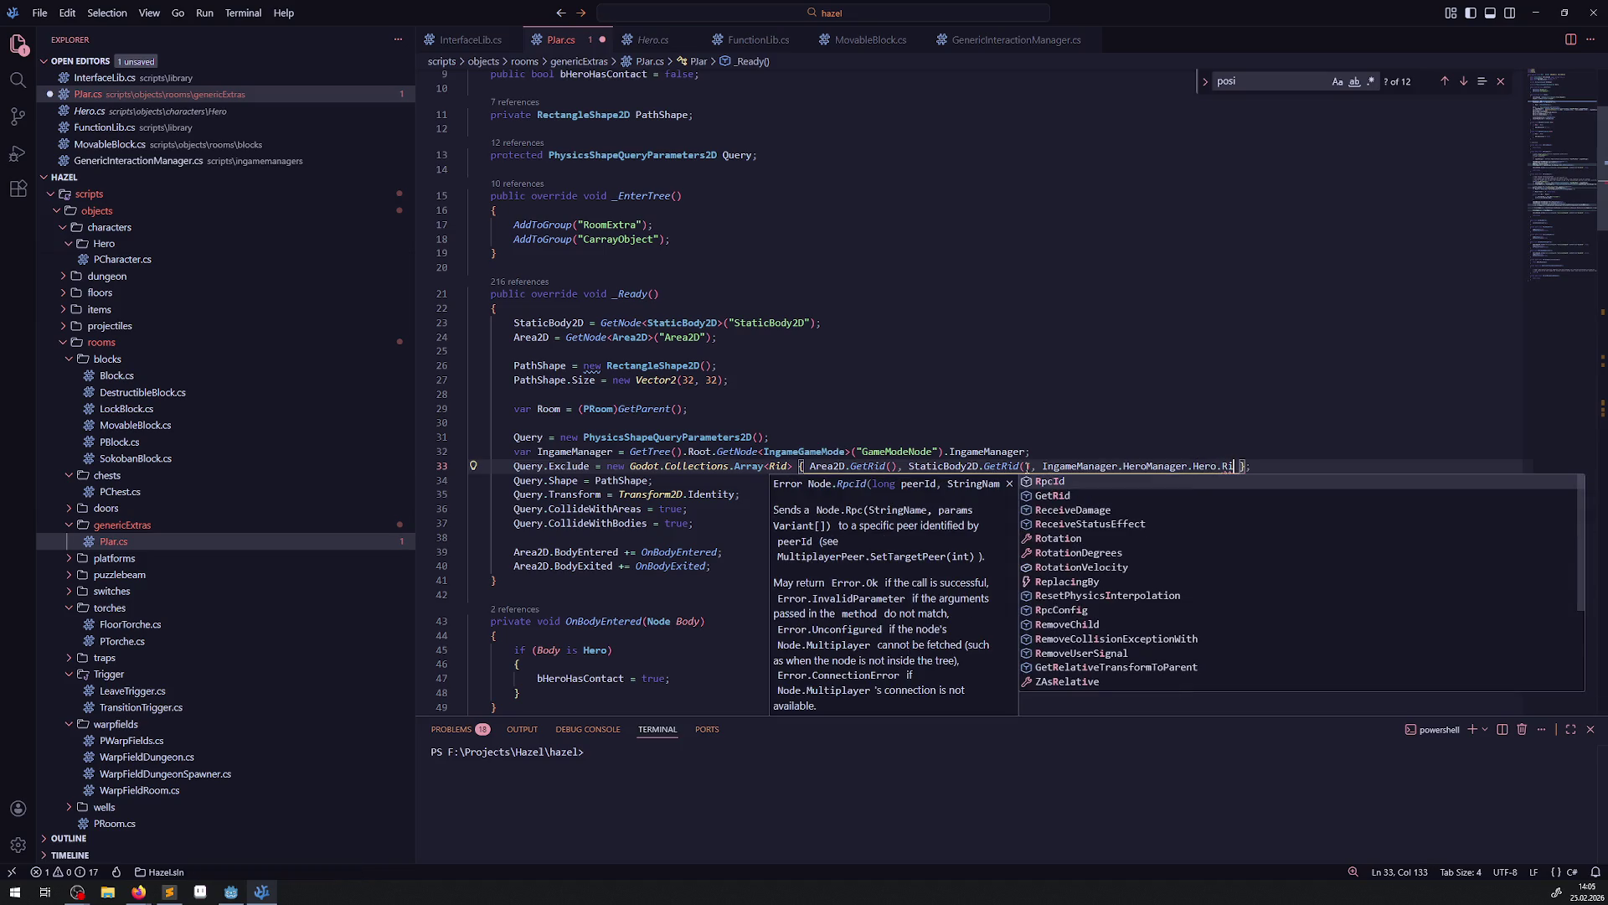
key("Down")
key("Tab")
type("()")
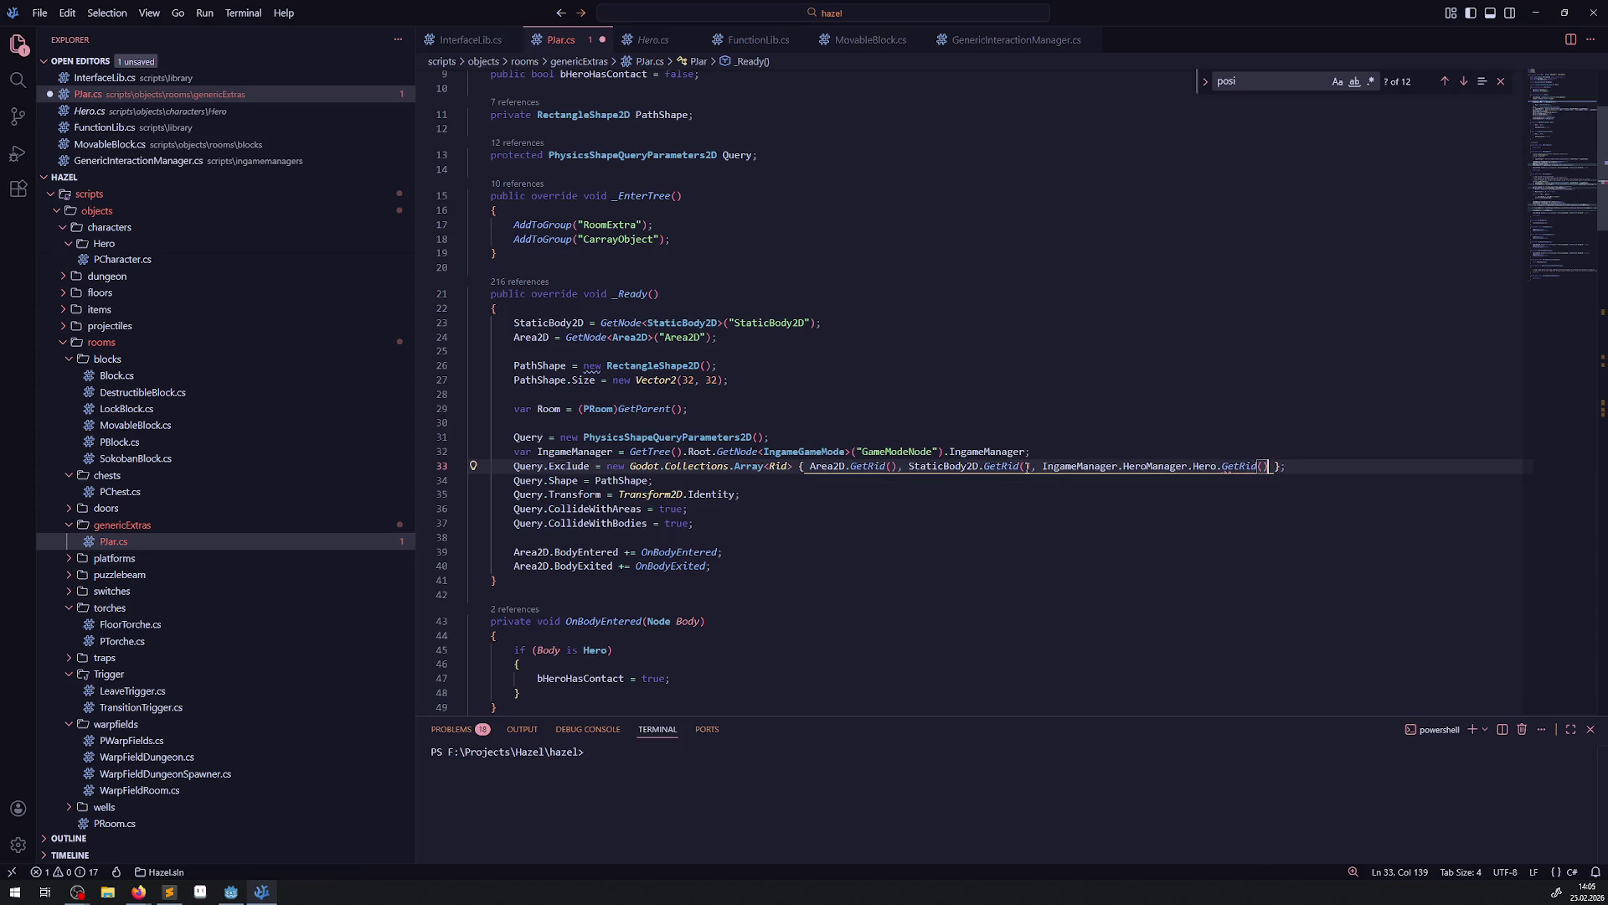
key("ctrl+s")
left_click(1068, 407)
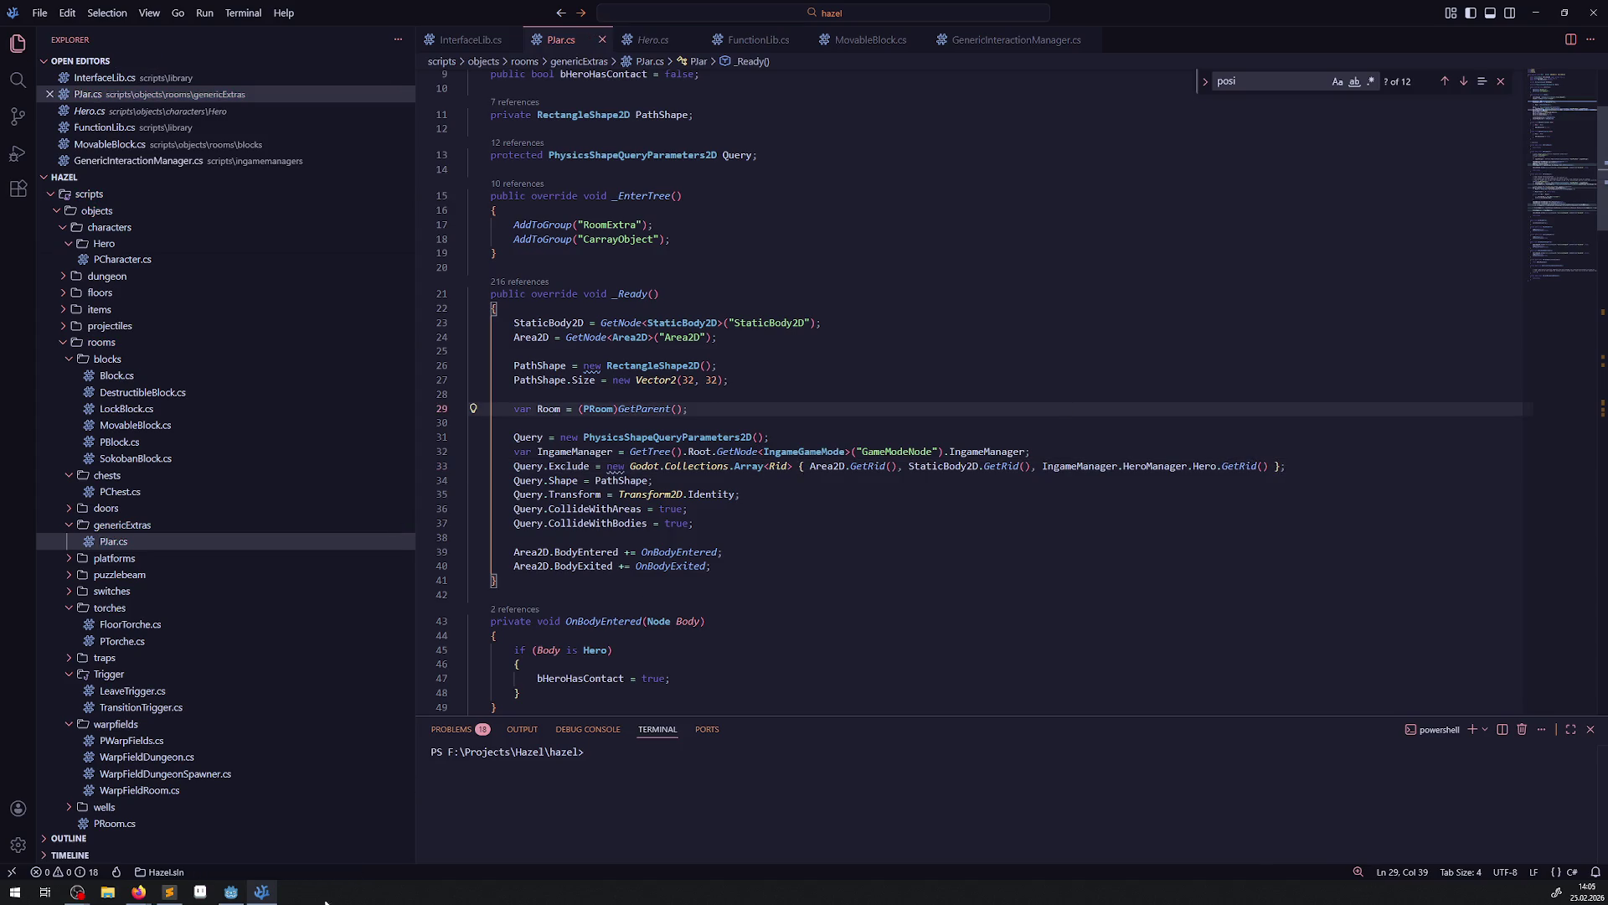
Rebuild the C# project and start a playtest of the room.
left_click(231, 892)
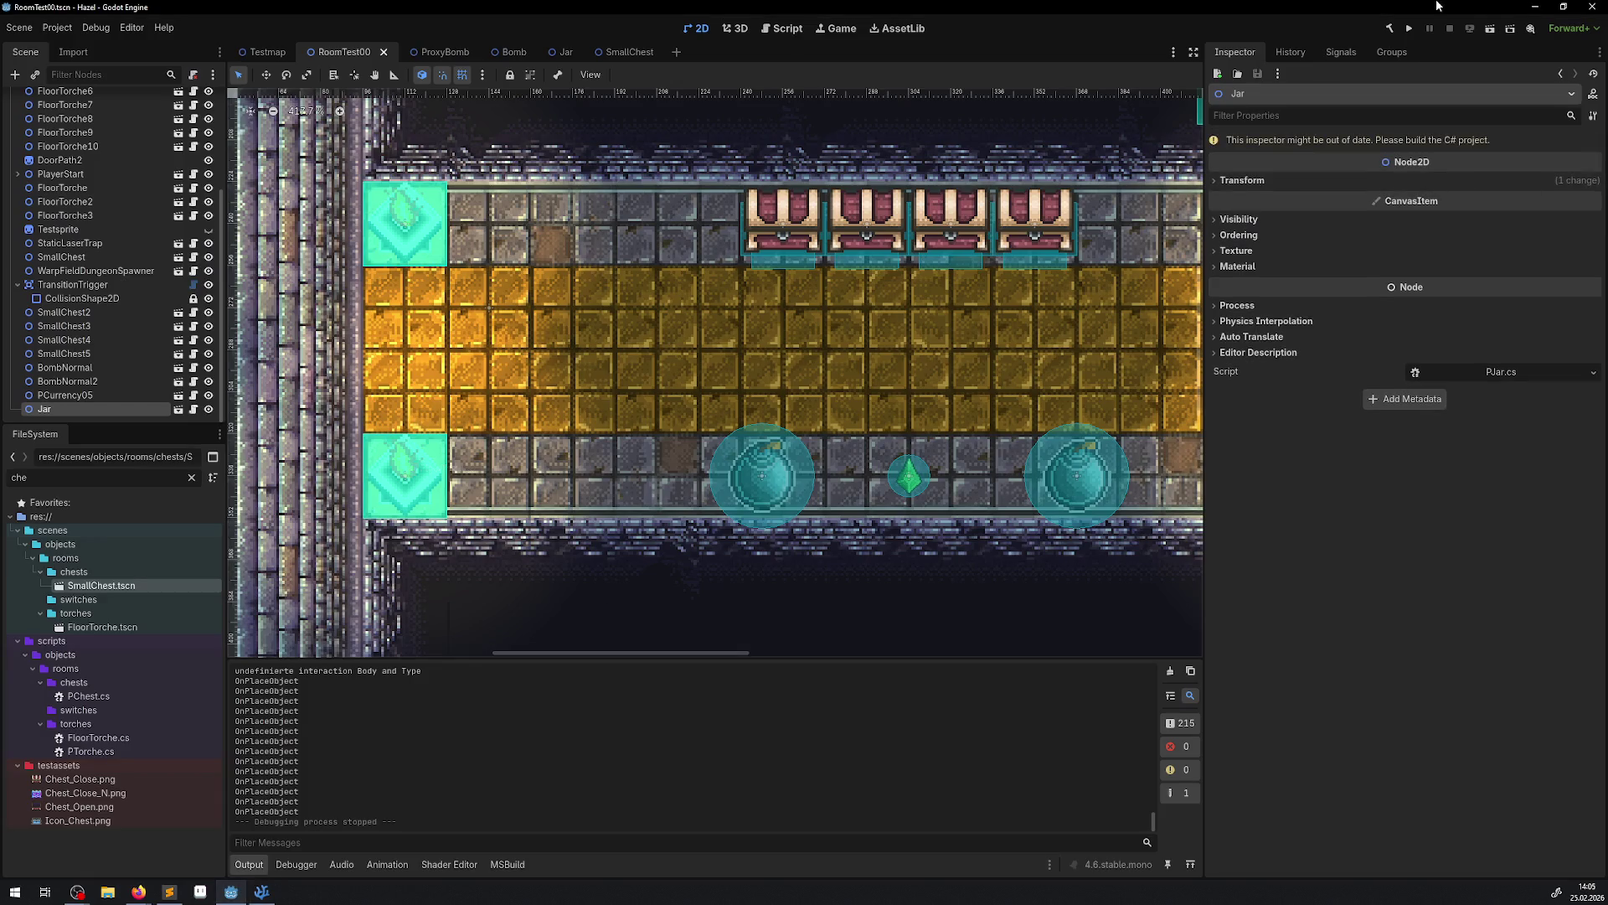
left_click(1387, 29)
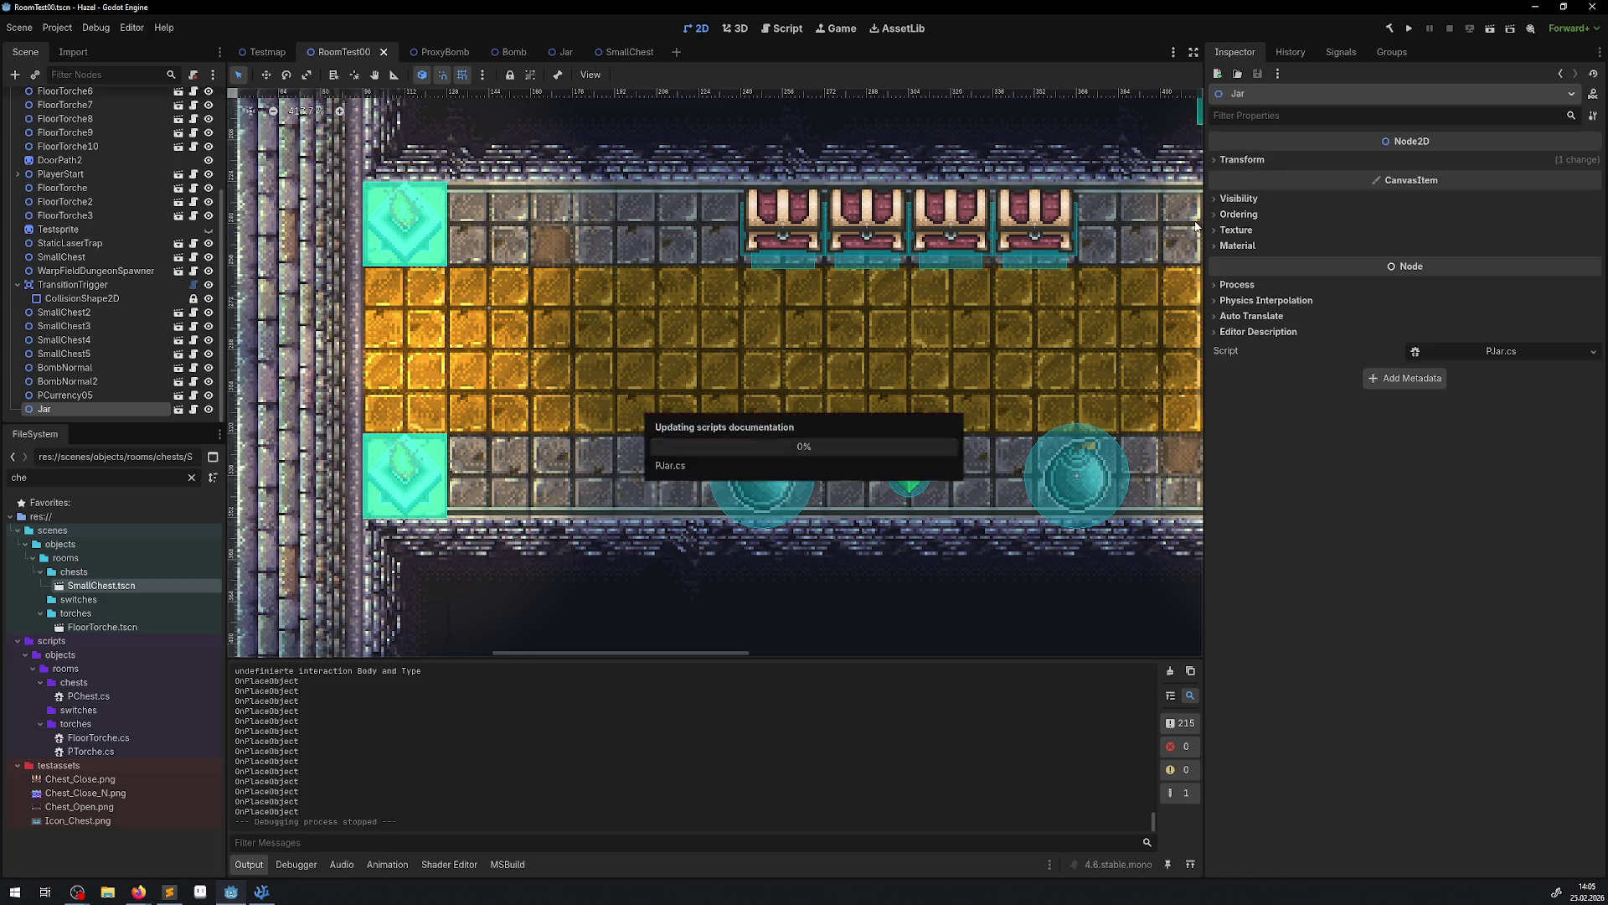
left_click(1406, 31)
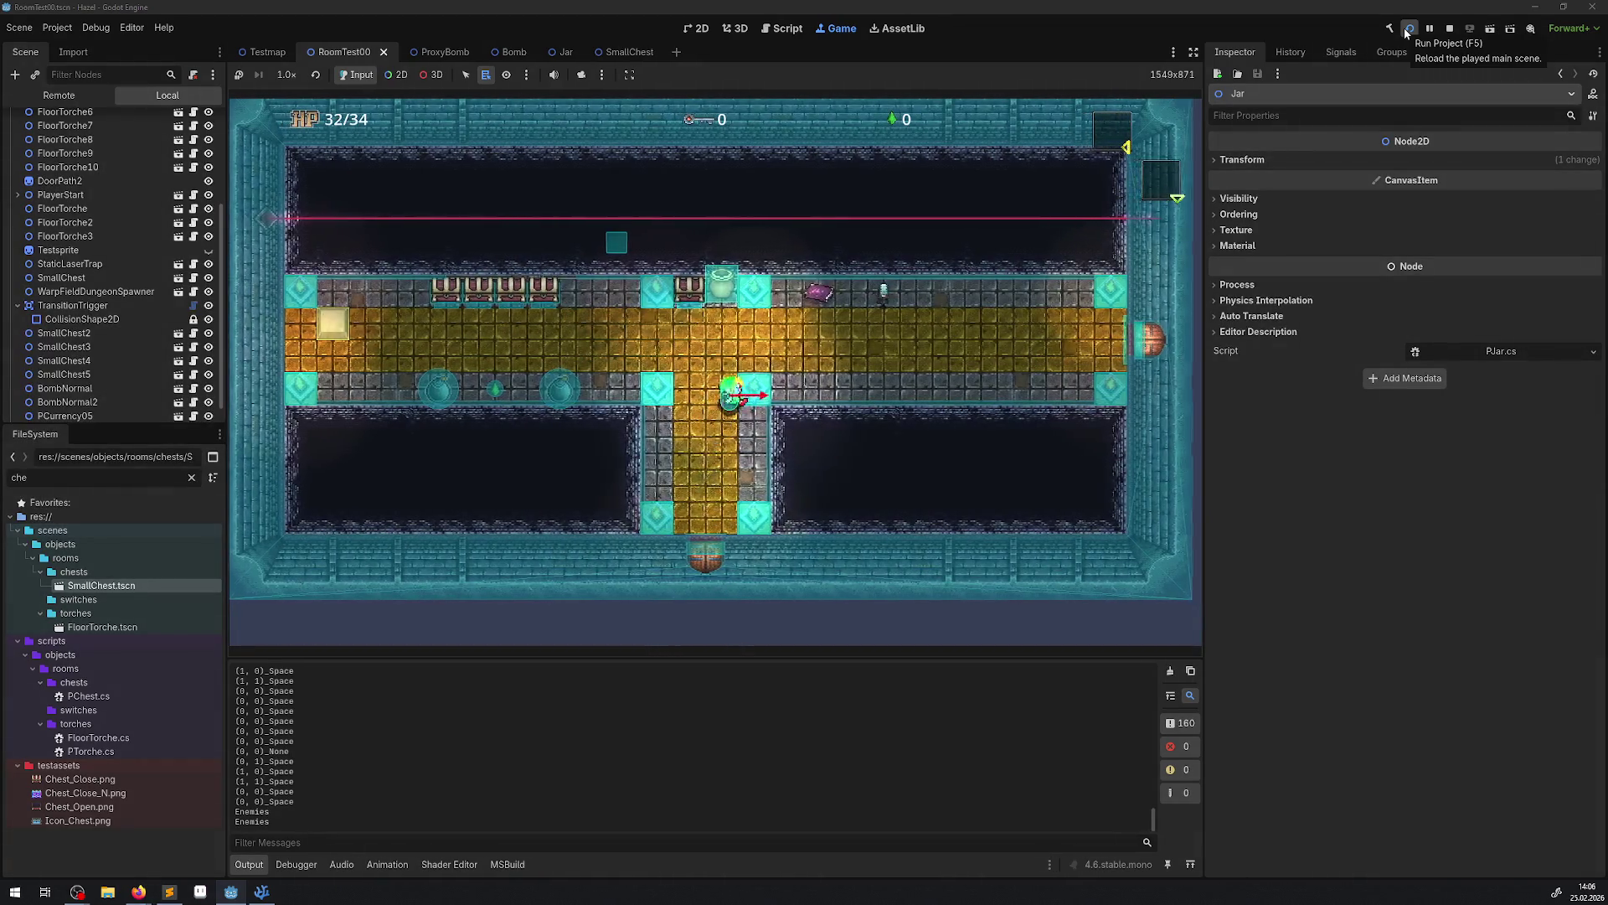
Pick up the jar, carry it down the corridor, then walk back up.
key("Up")
key("space")
key("Down")
key("space")
key("space")
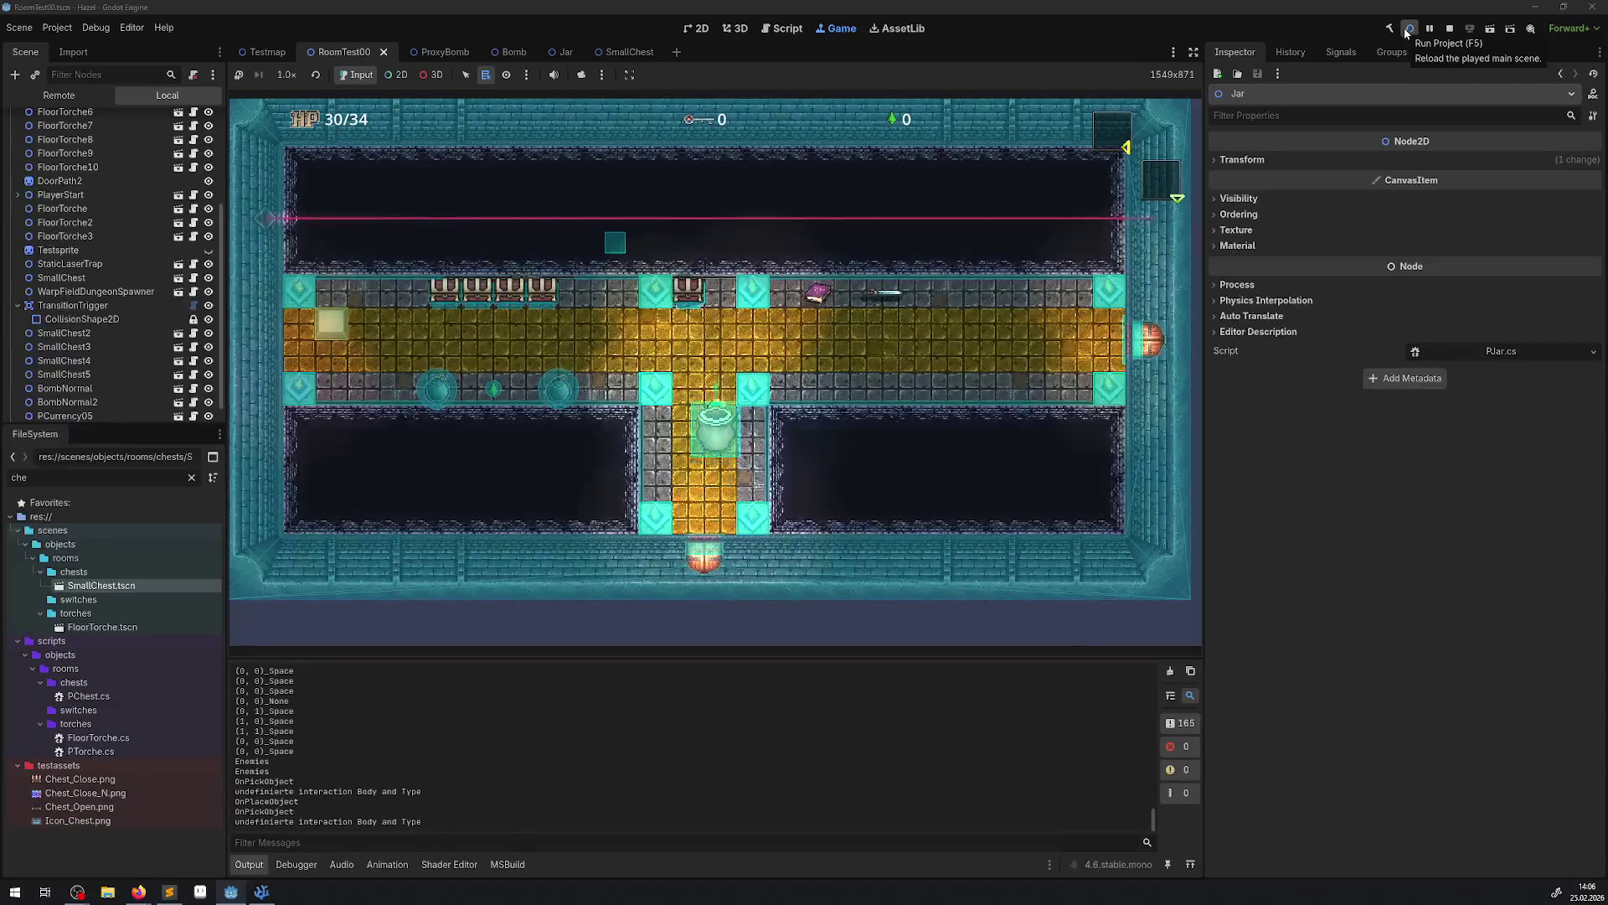
key("space")
key("space")
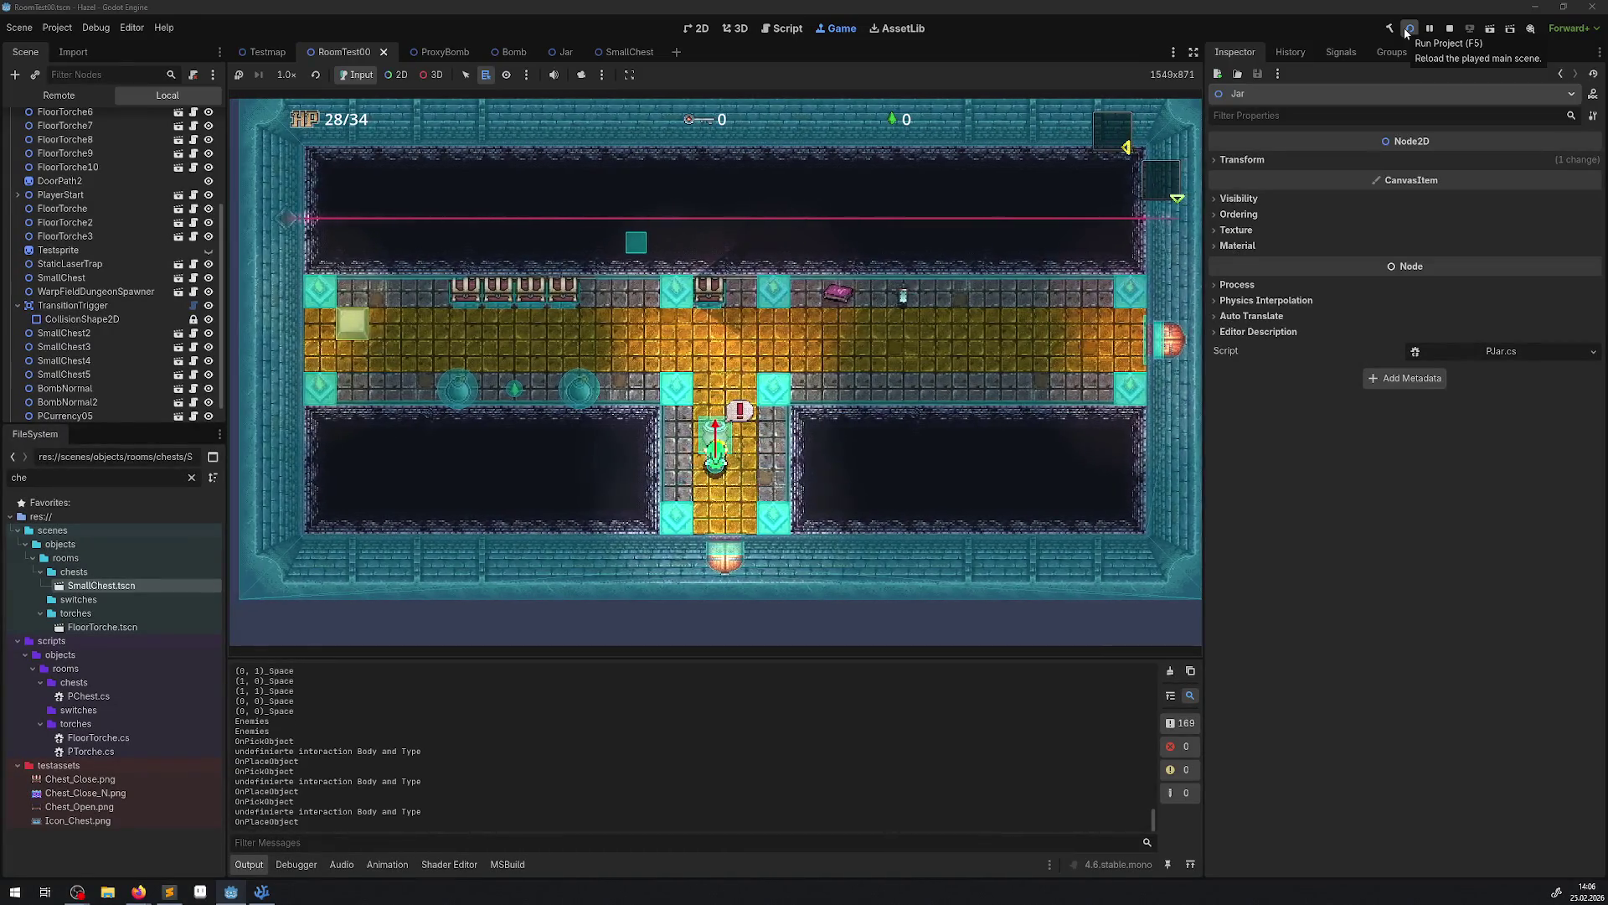
key("space")
key("Up")
key("space")
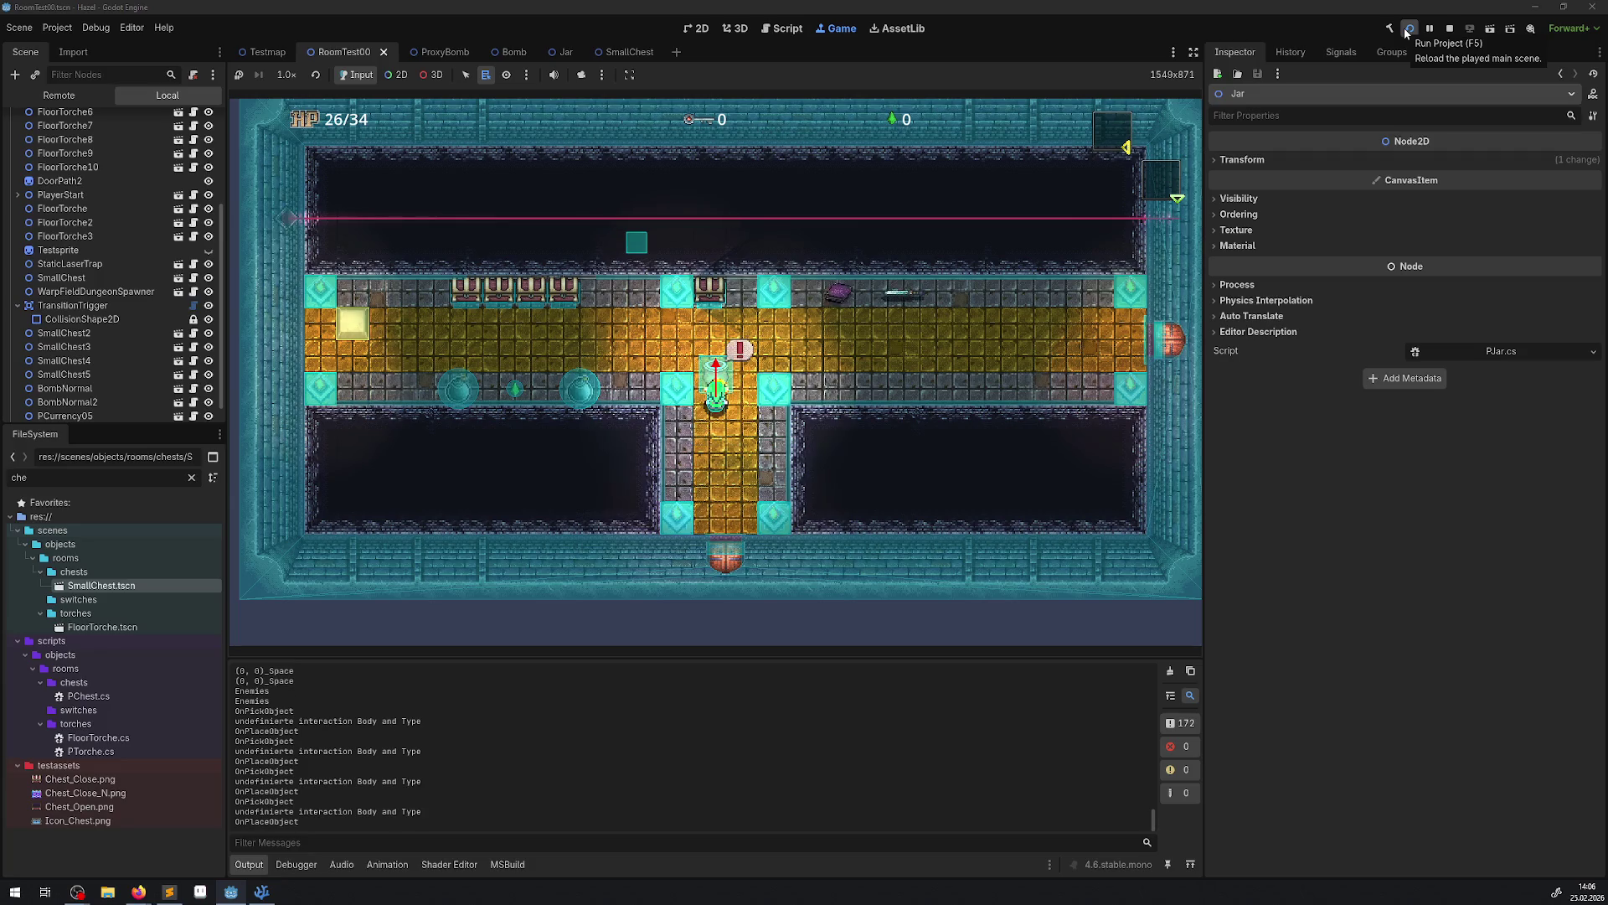
Set the jar down, walk away and back, then pick it up again.
key("space")
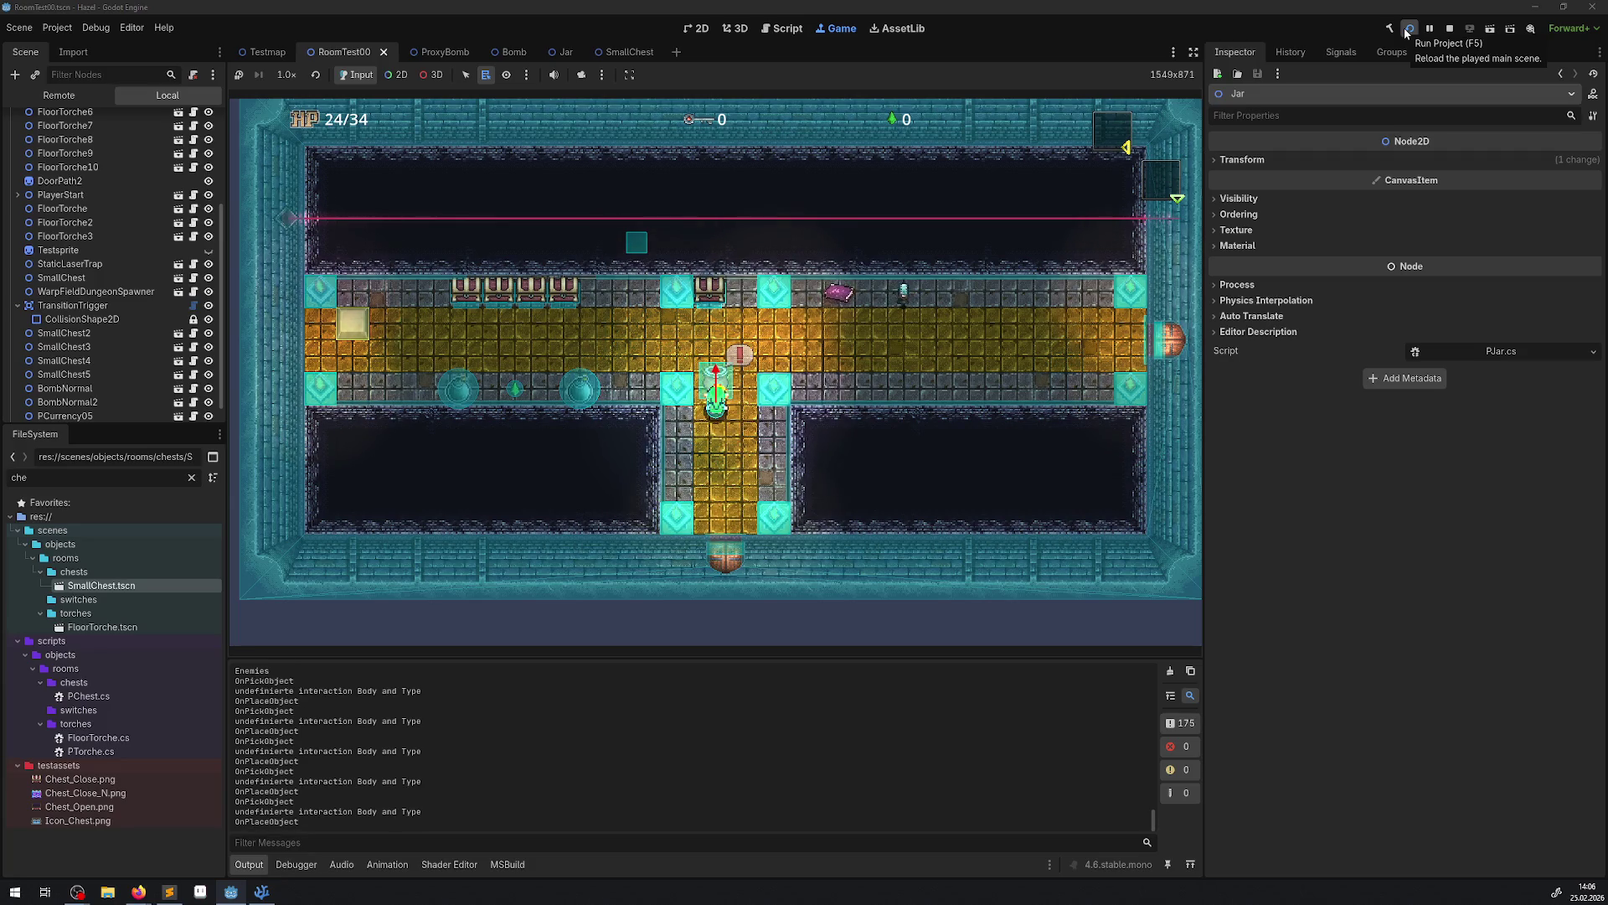
key("Down")
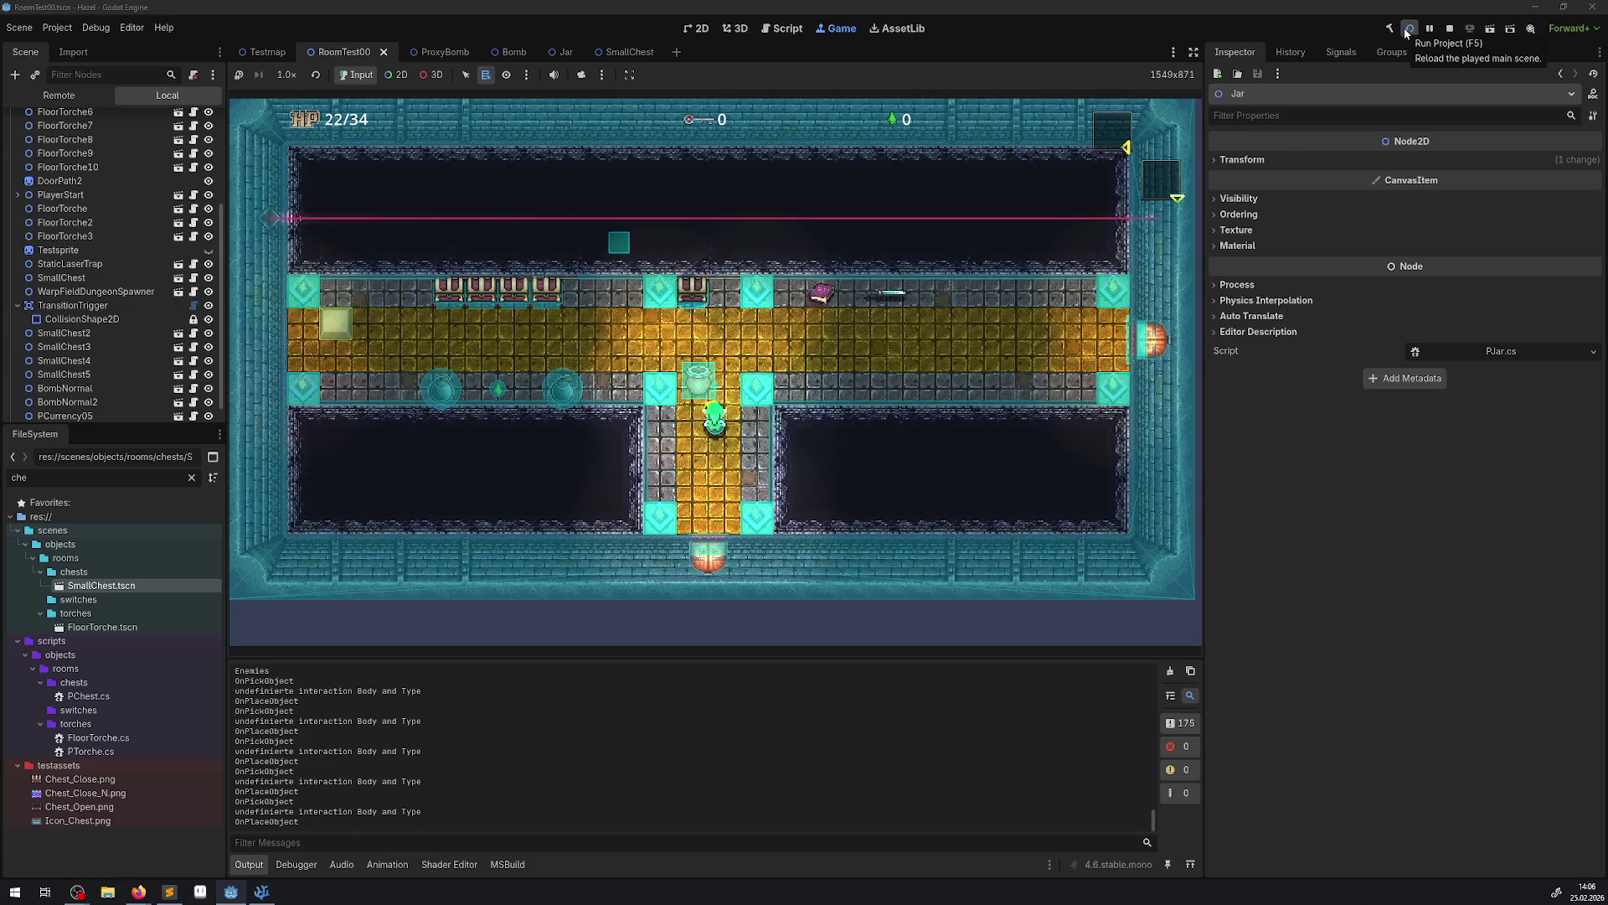
key("Up")
key("Up")
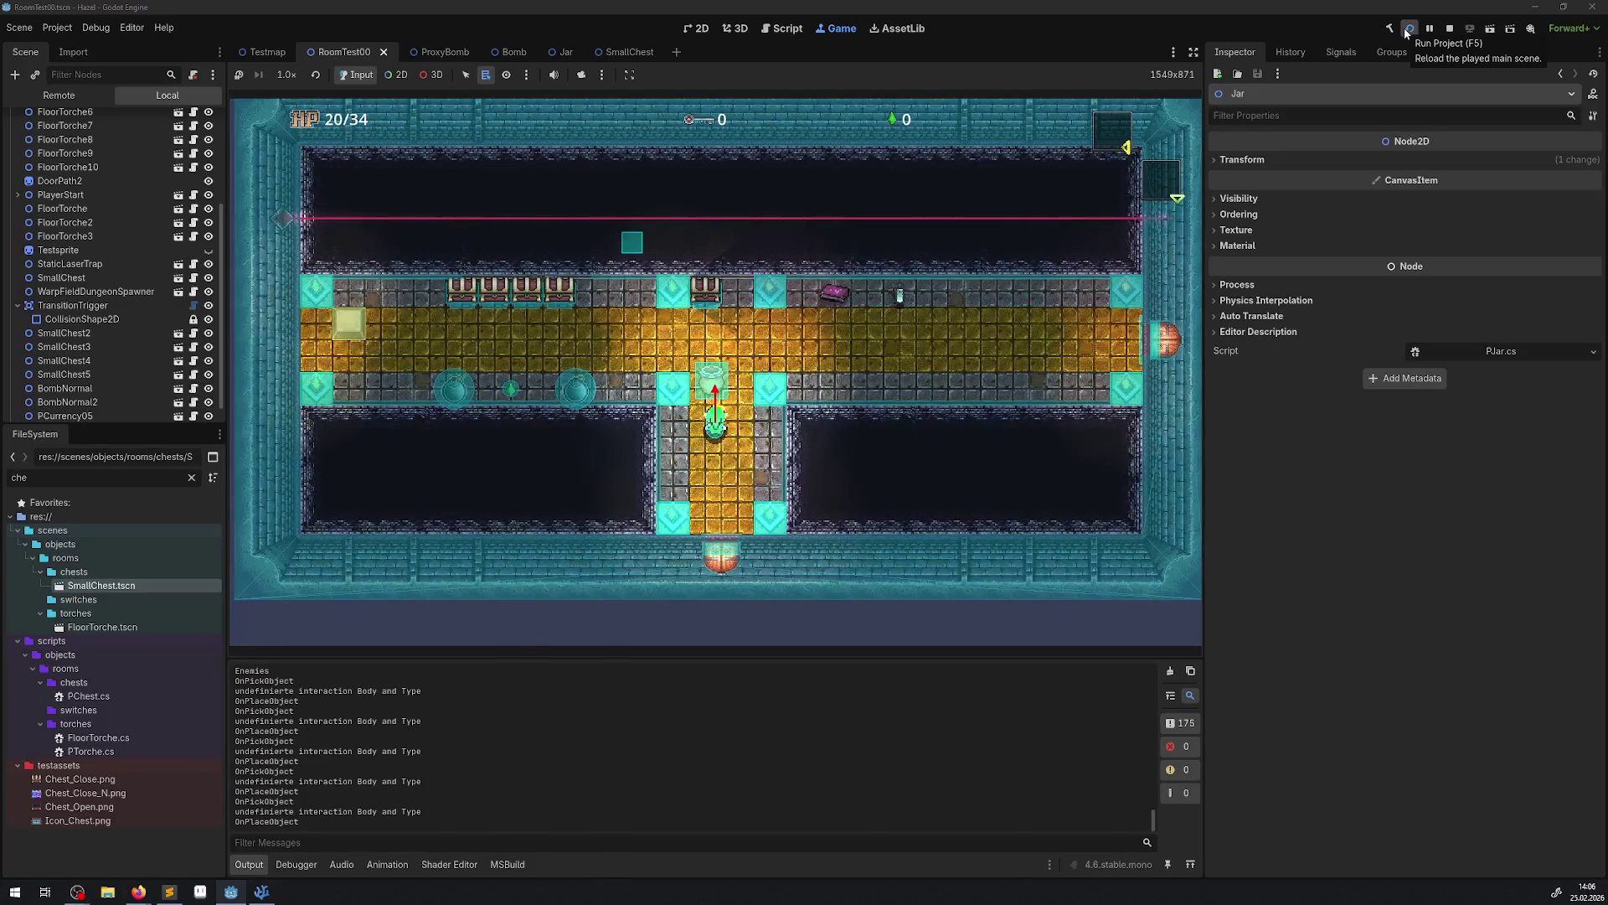
key("space")
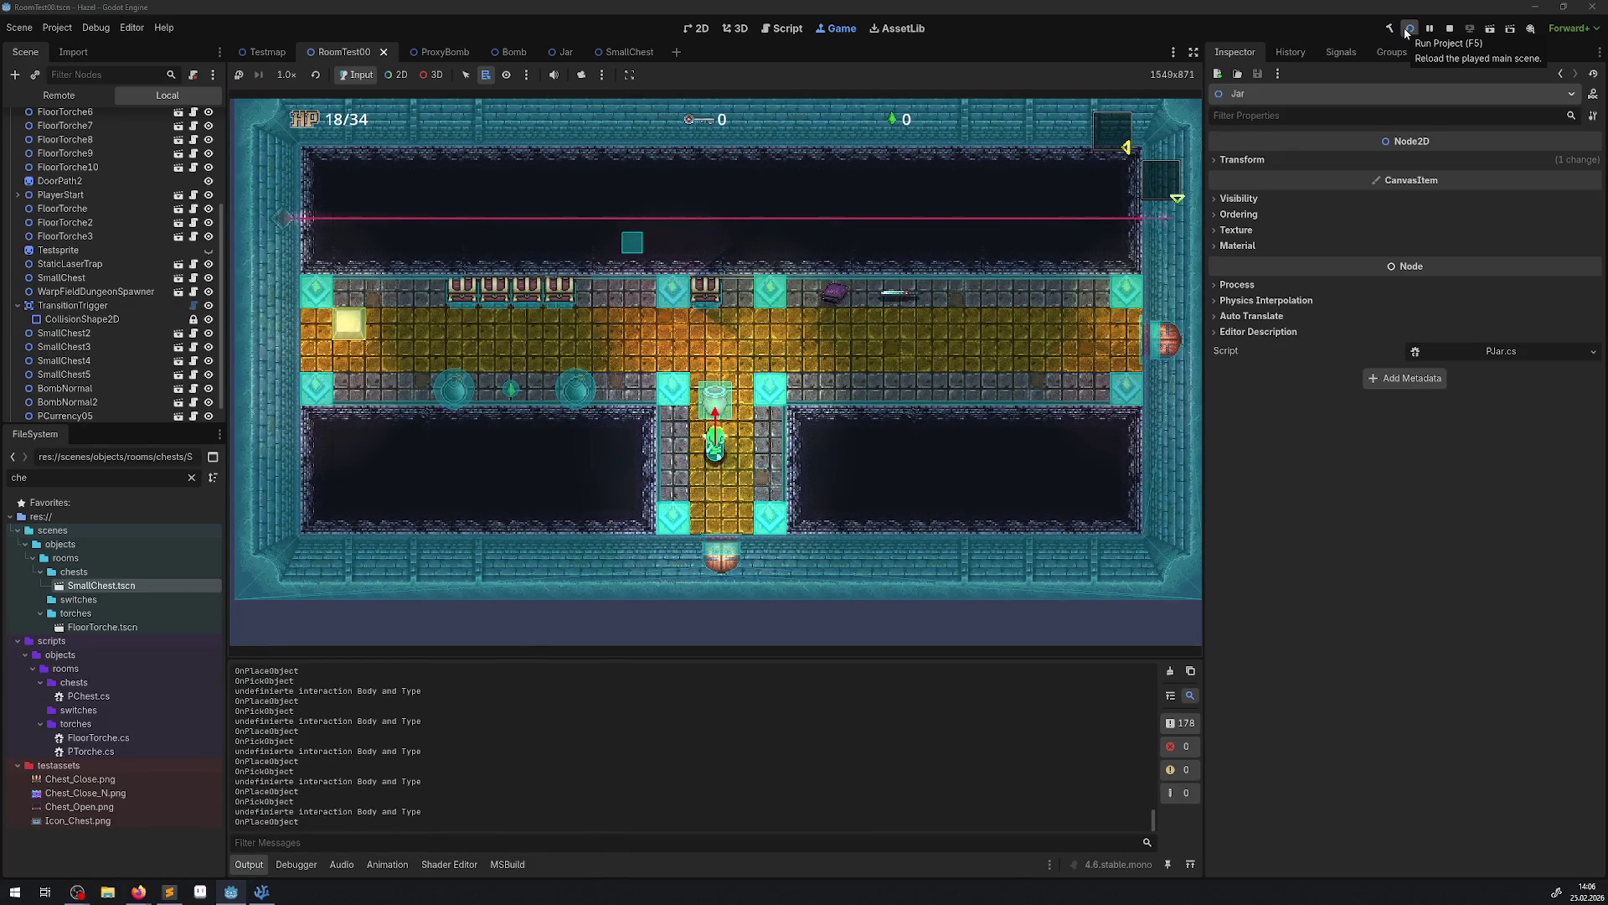
key("Up")
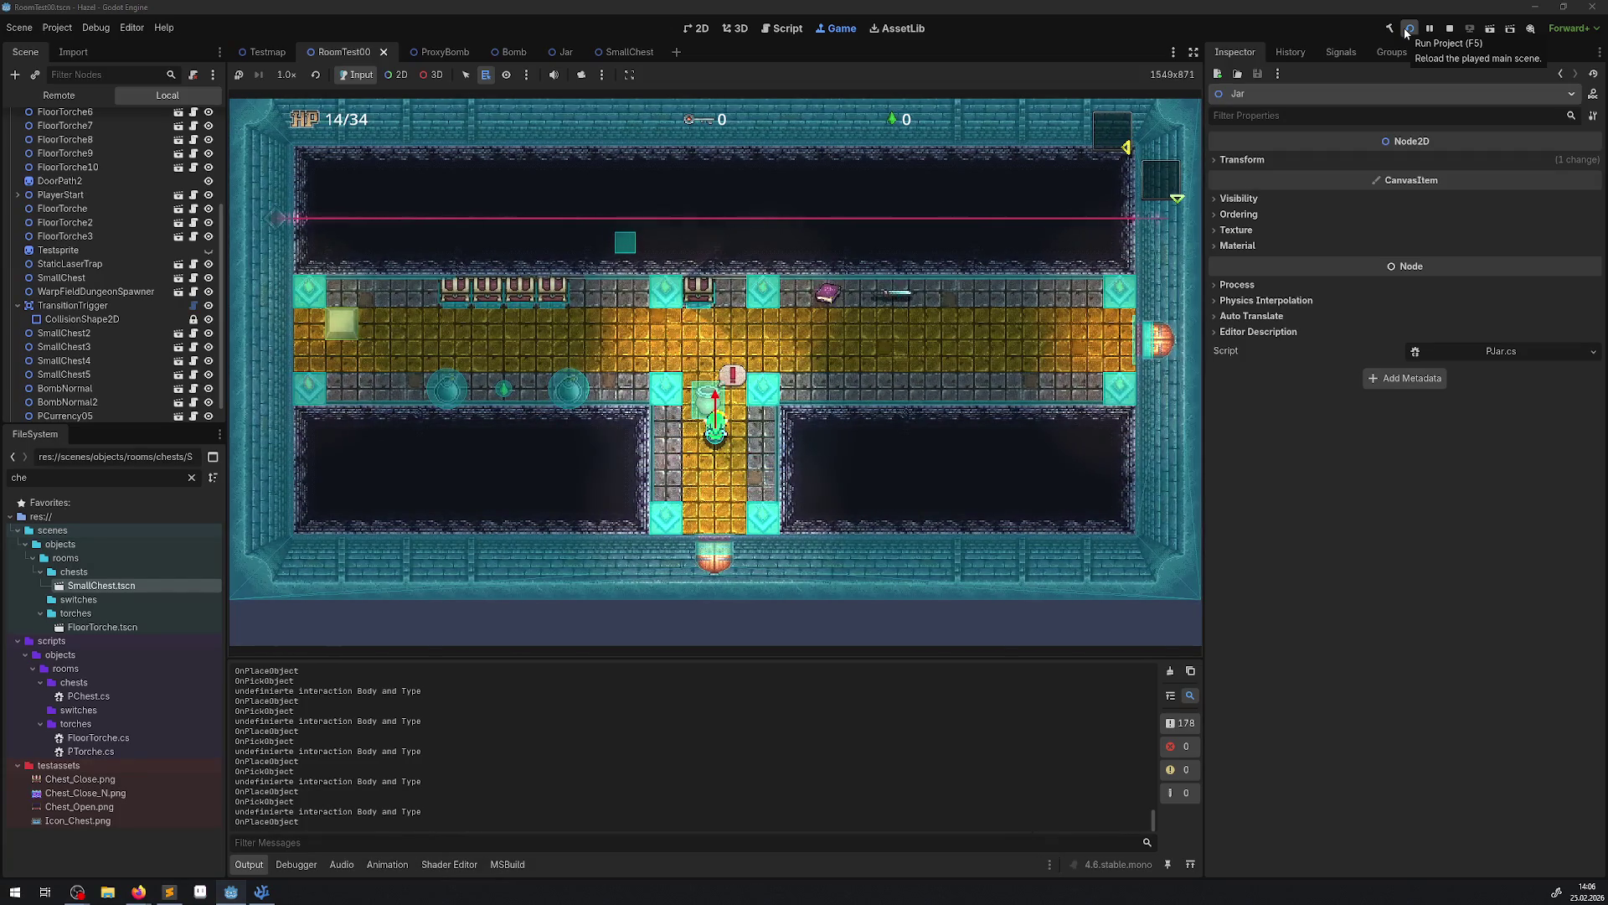
key("Up")
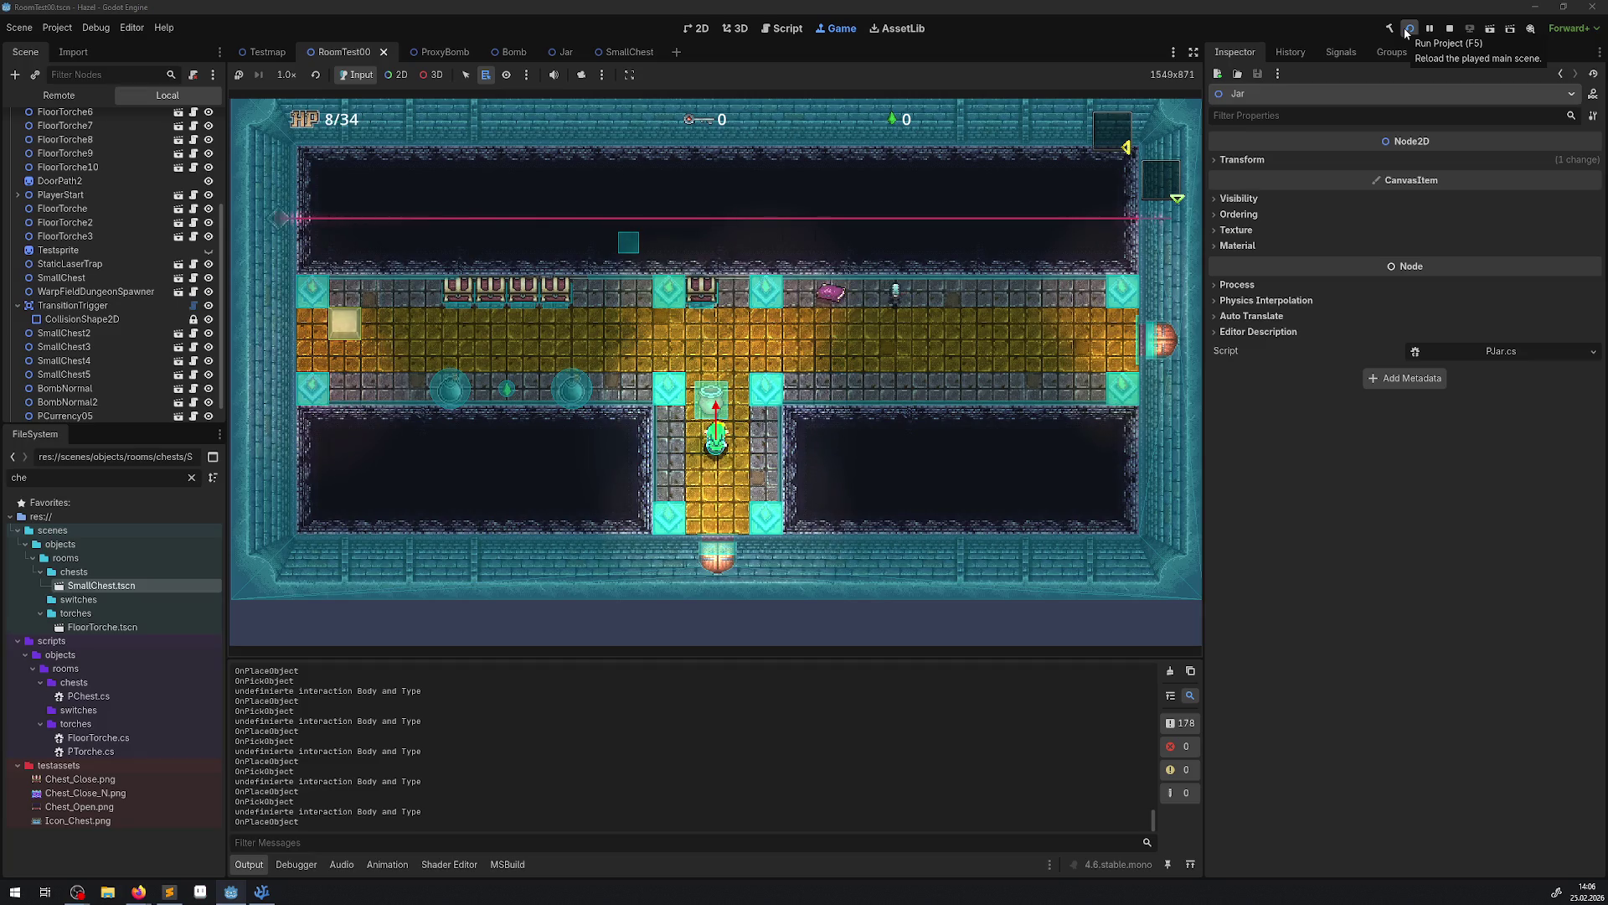
key("e")
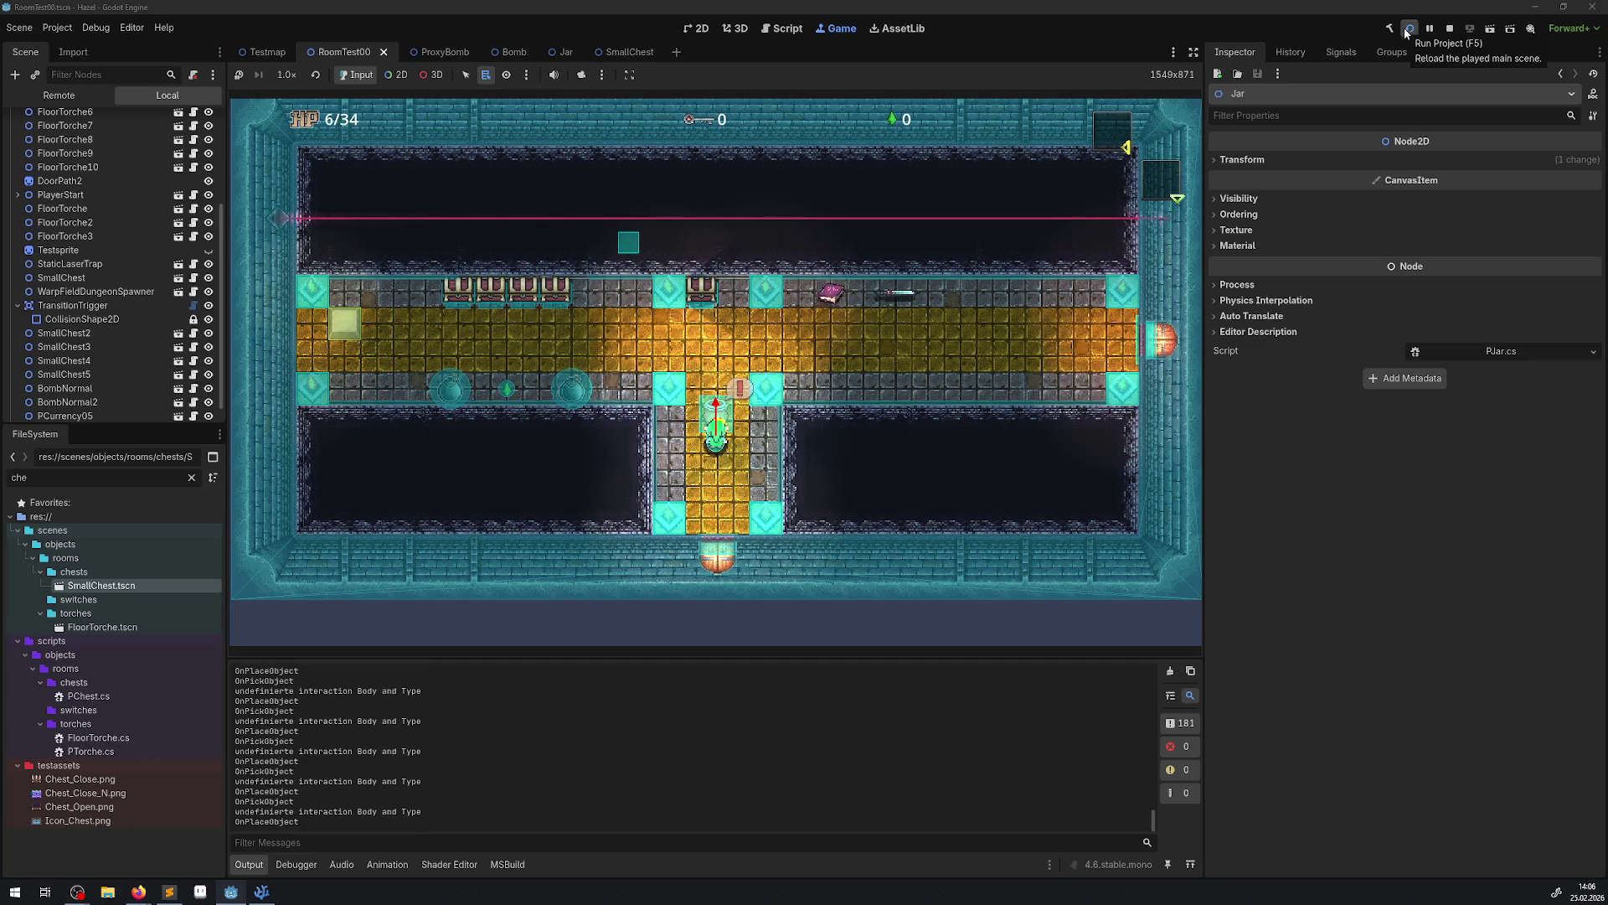
key("Up")
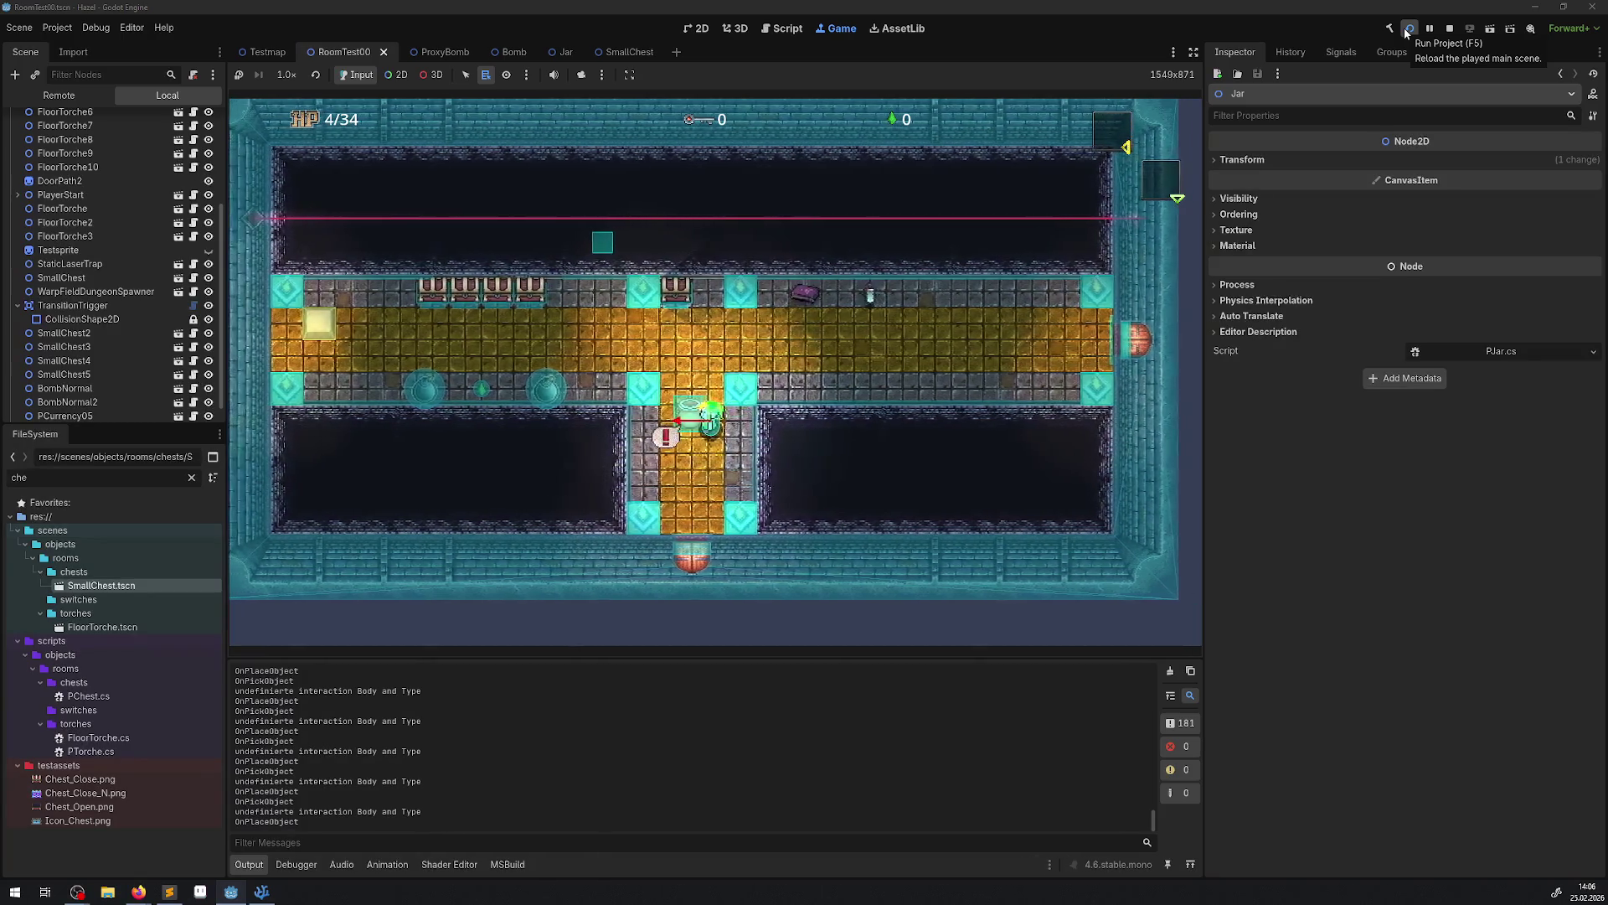
Carry the jar up and right along the corridor and set it down.
key("e")
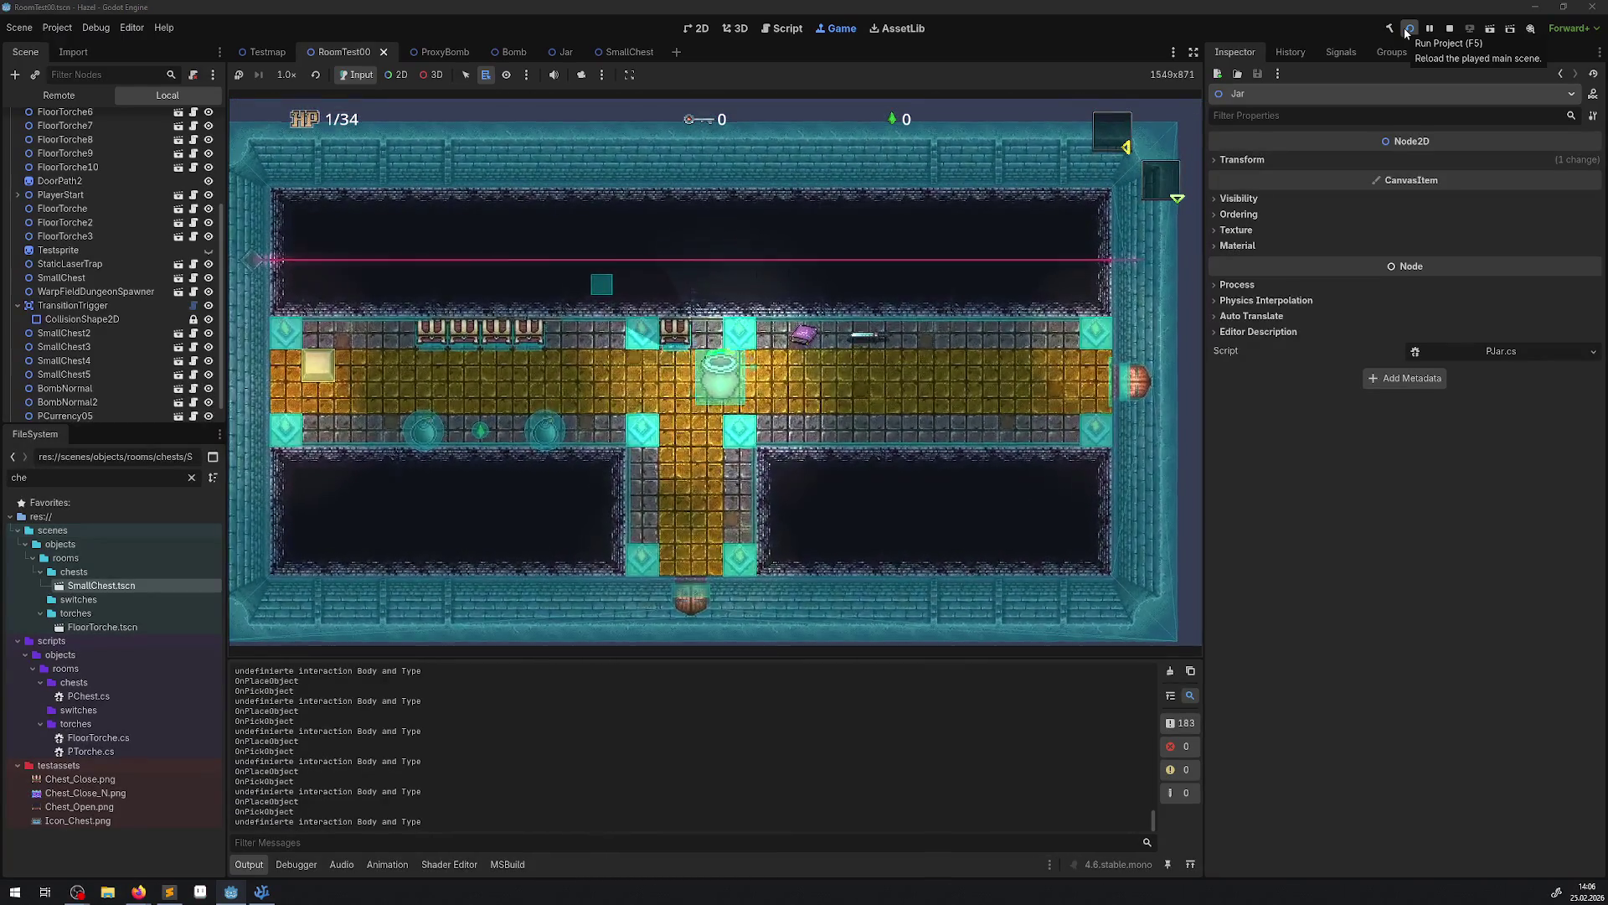
key("Right")
key("e")
key("e")
key("e")
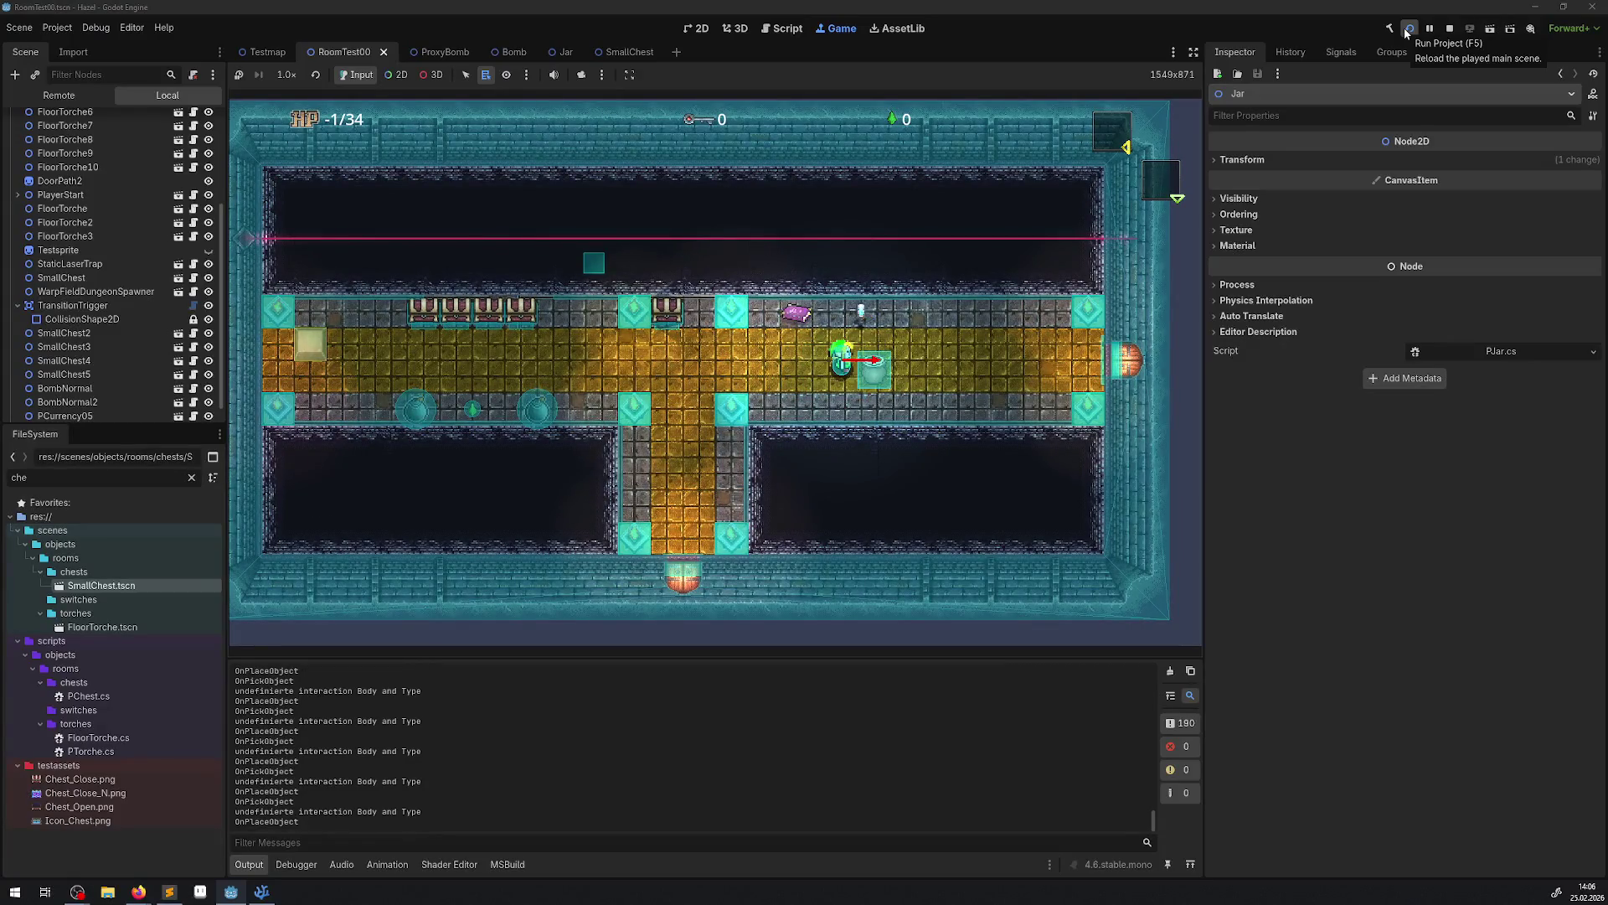
key("e")
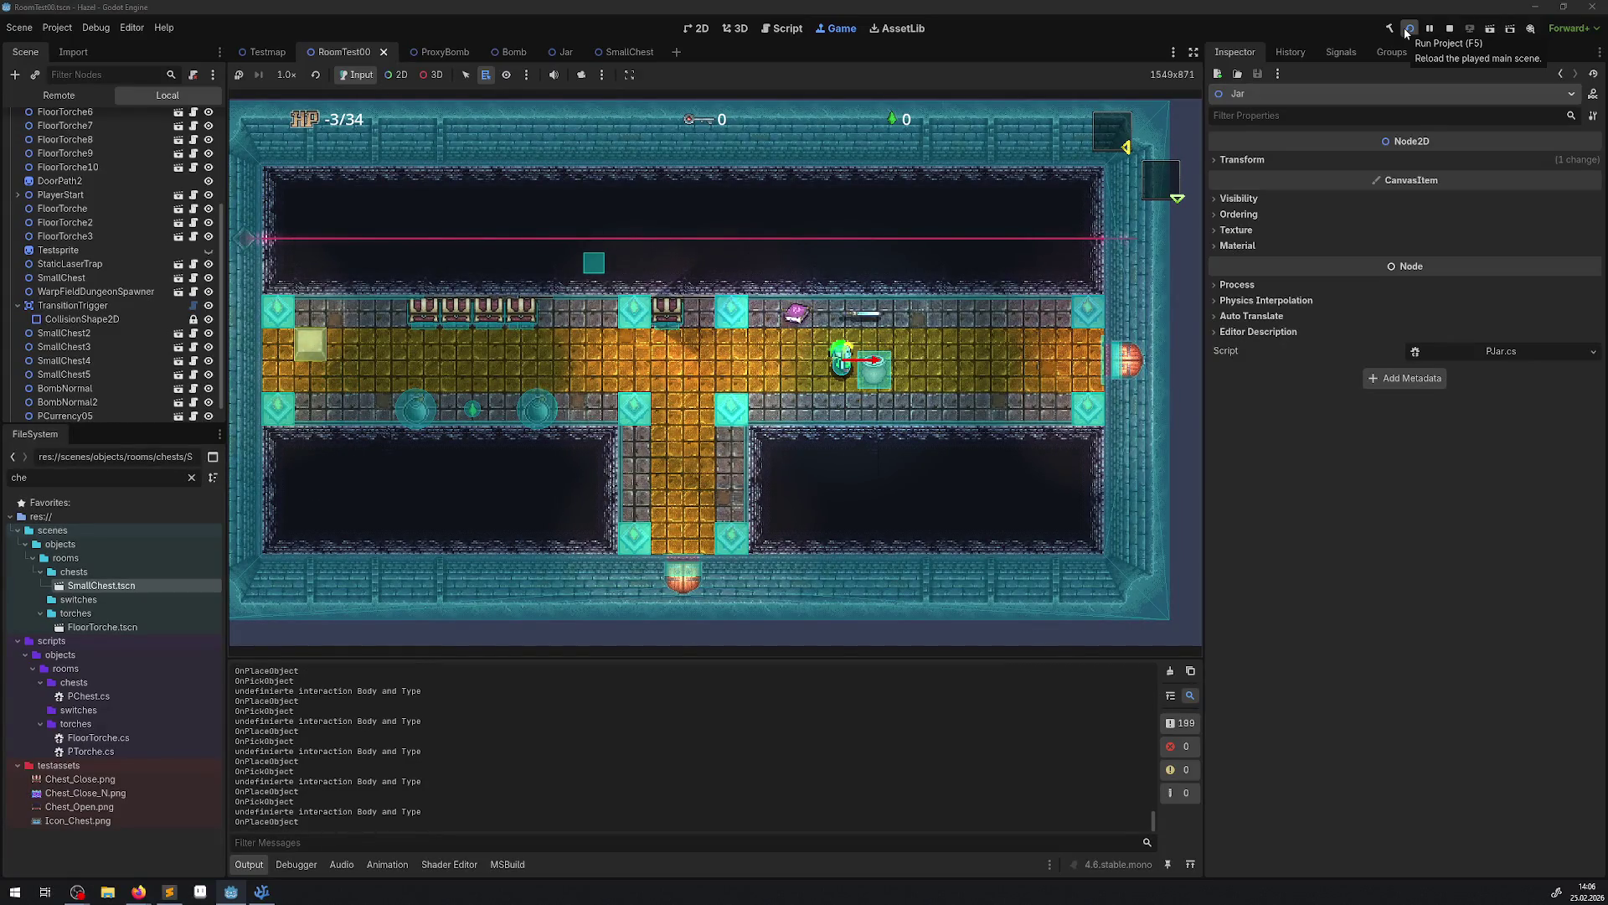
key("Left")
key("e")
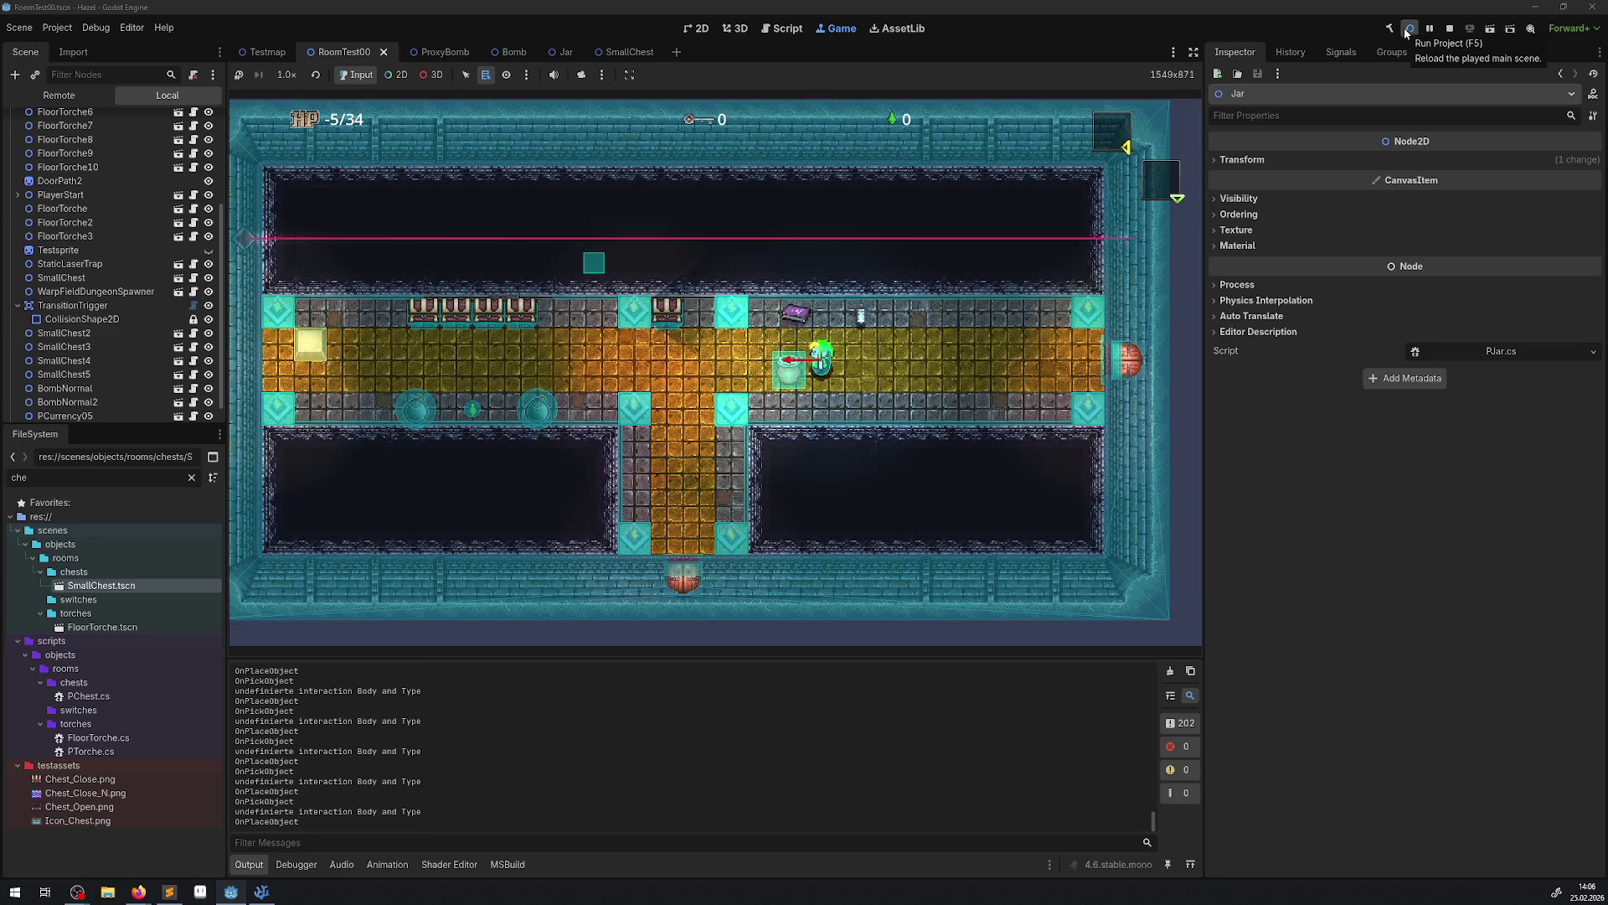
key("e")
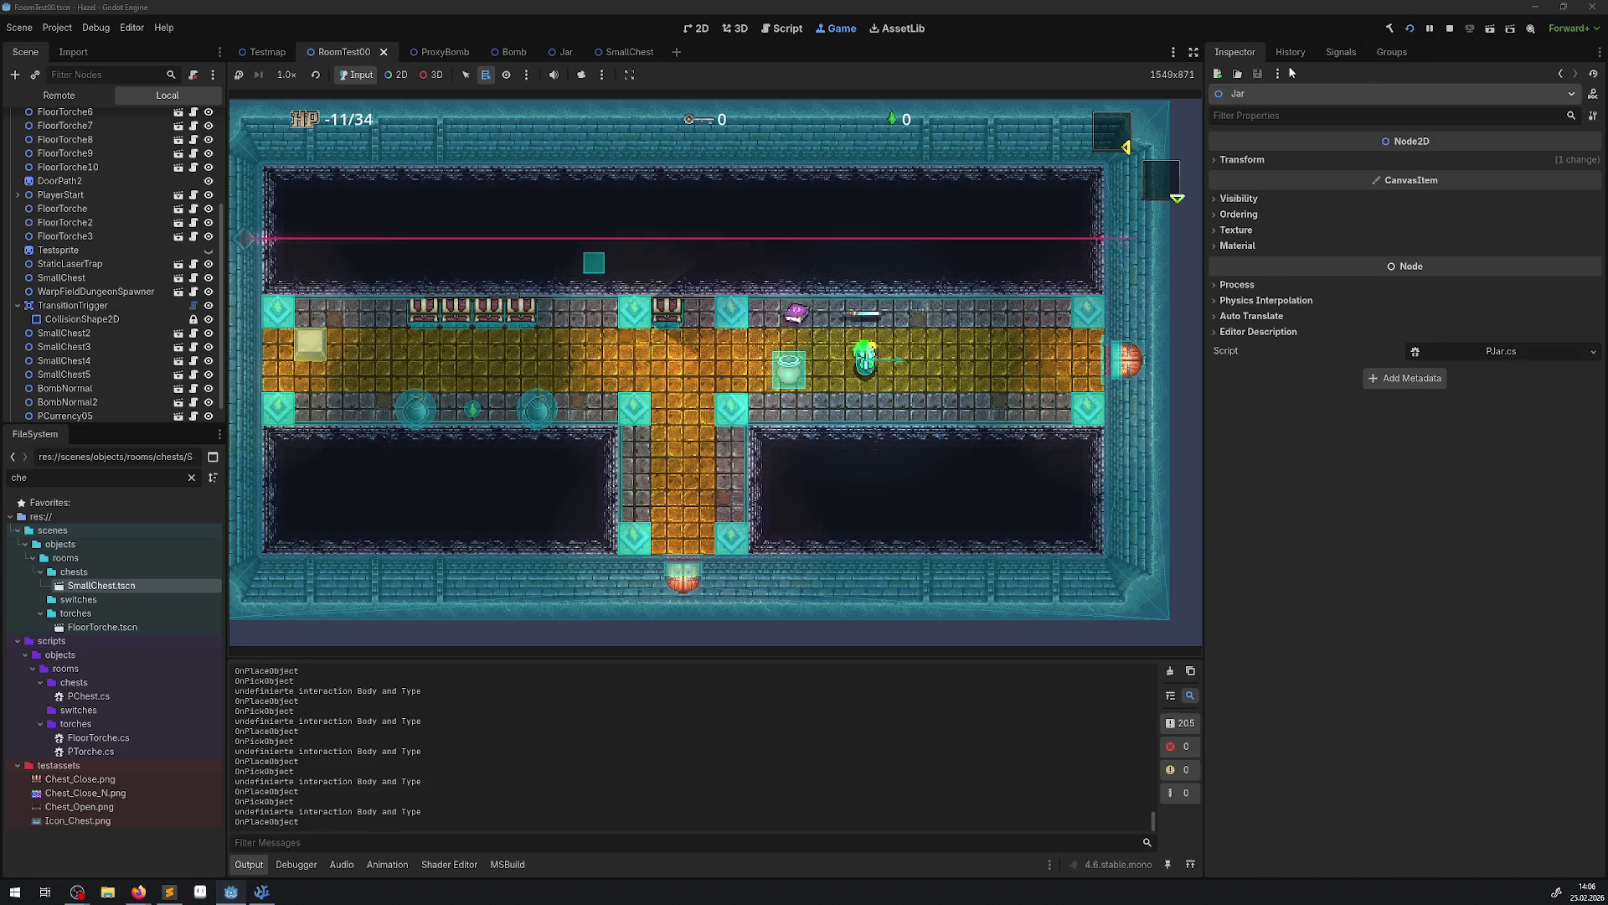
Pick up the jar, carry it left, put it down, then repeat to the right.
key("e")
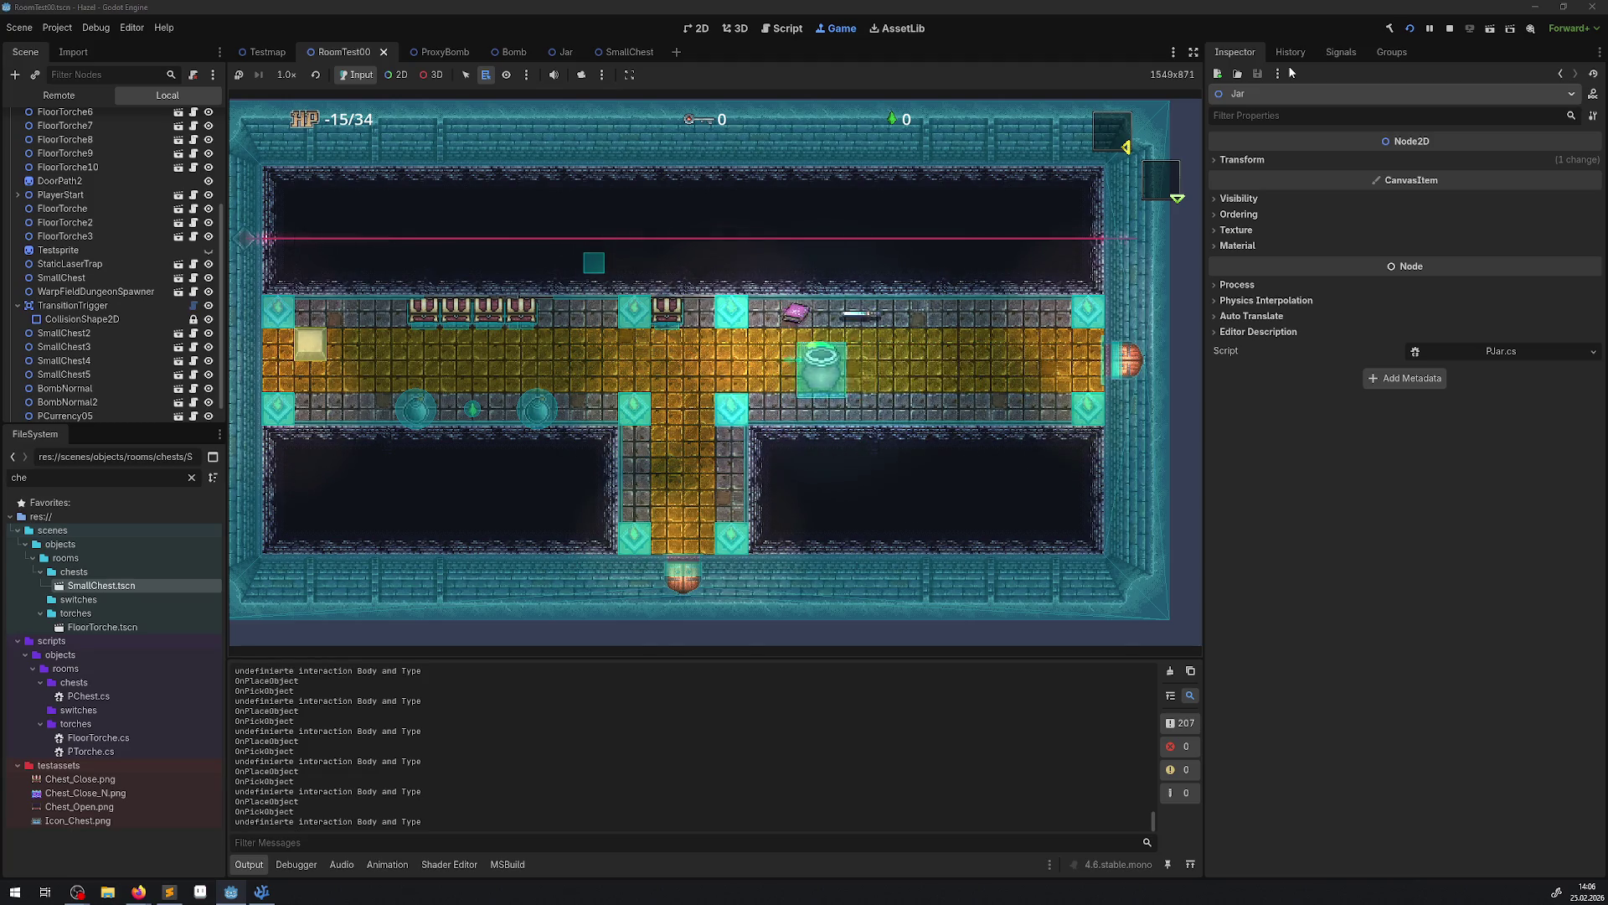
key("a")
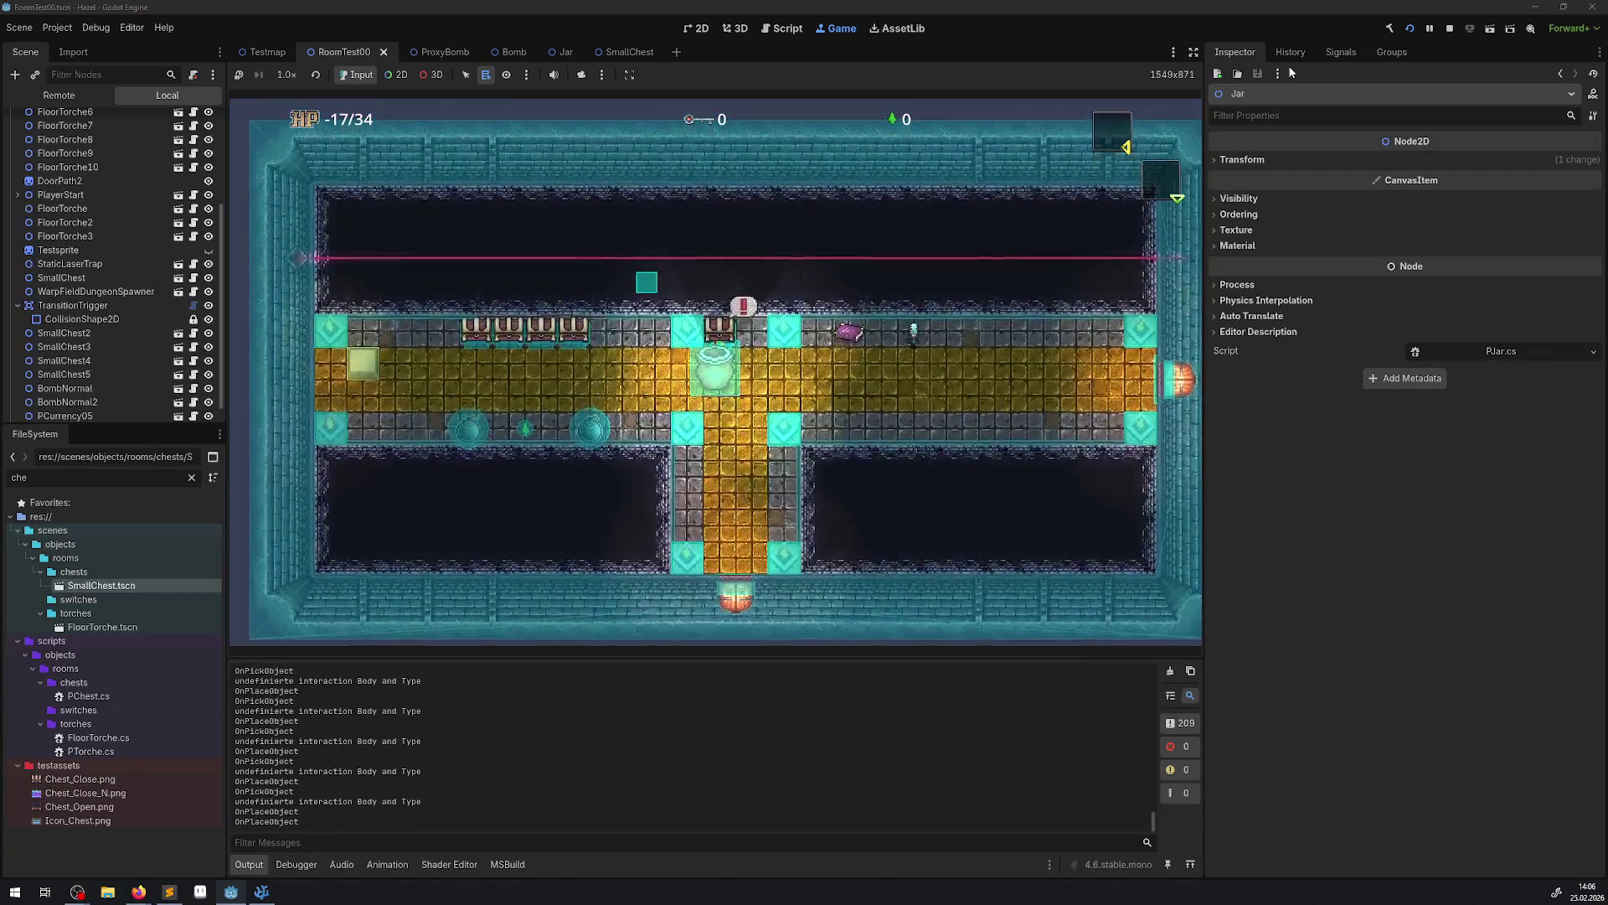
key("e")
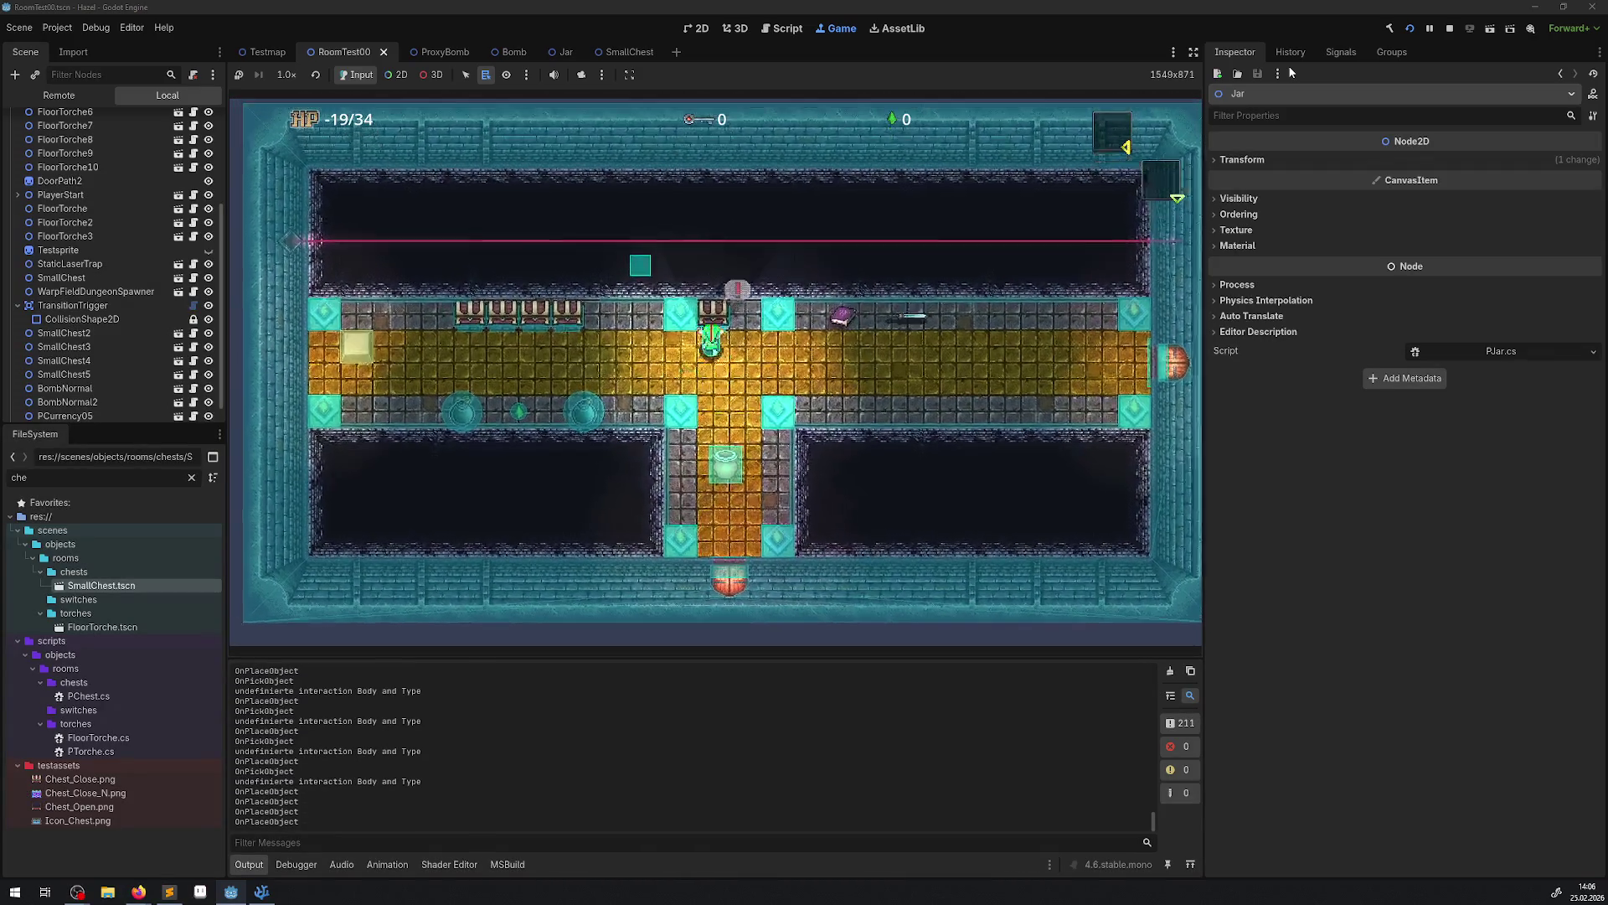
key("e")
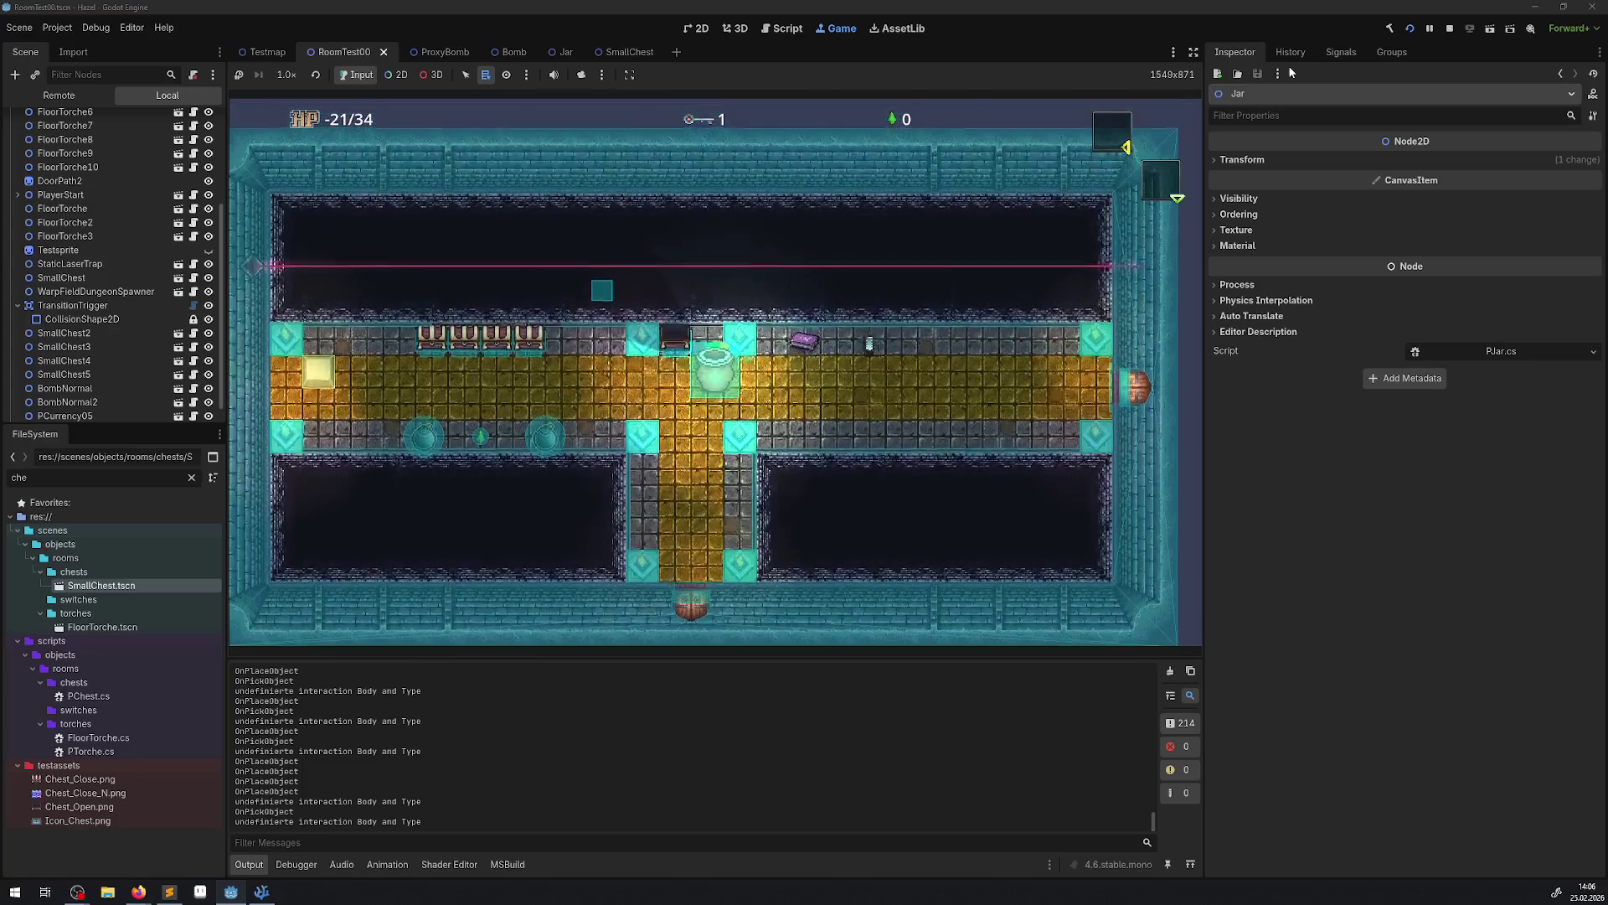
key("d")
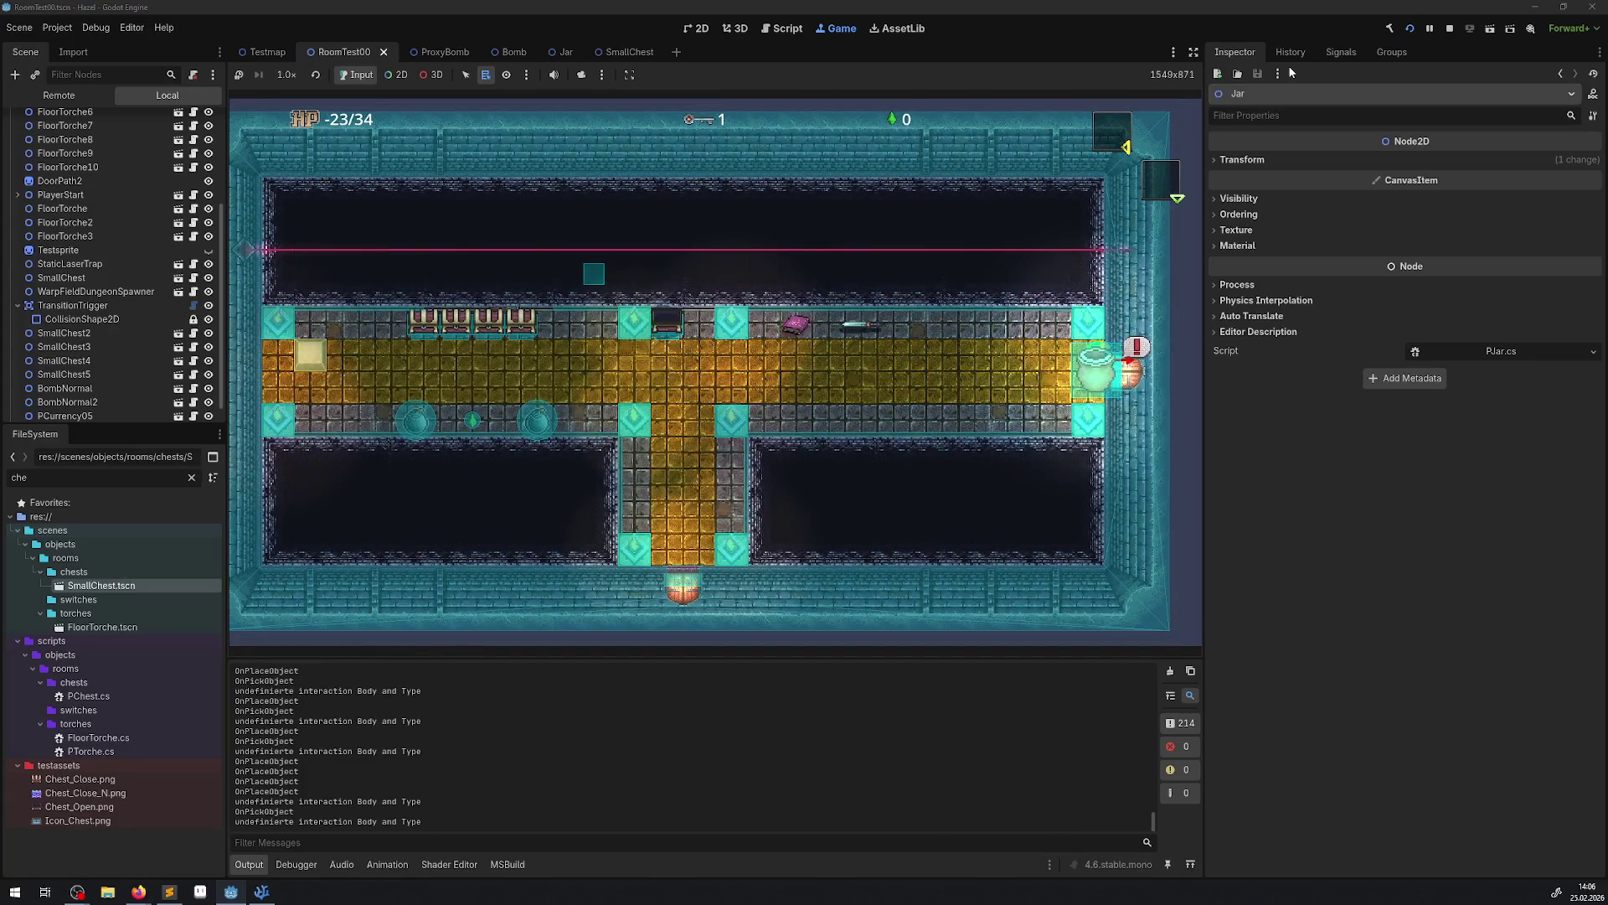
key("e")
Carry the jar through the east door, set it down and walk around the room.
key("Right")
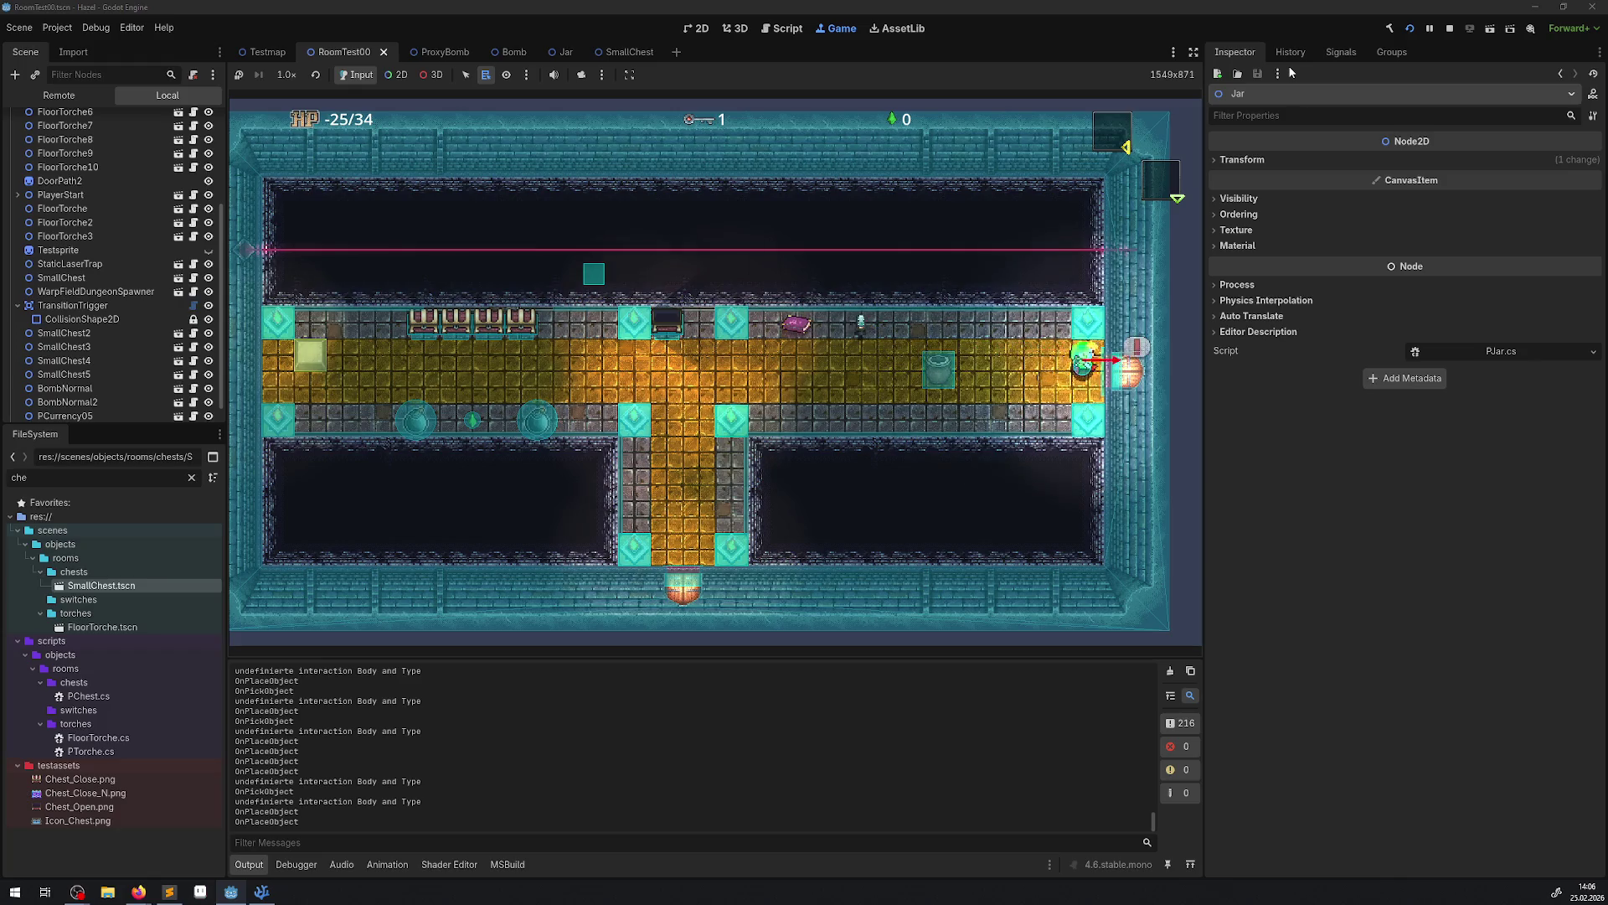
key("Right")
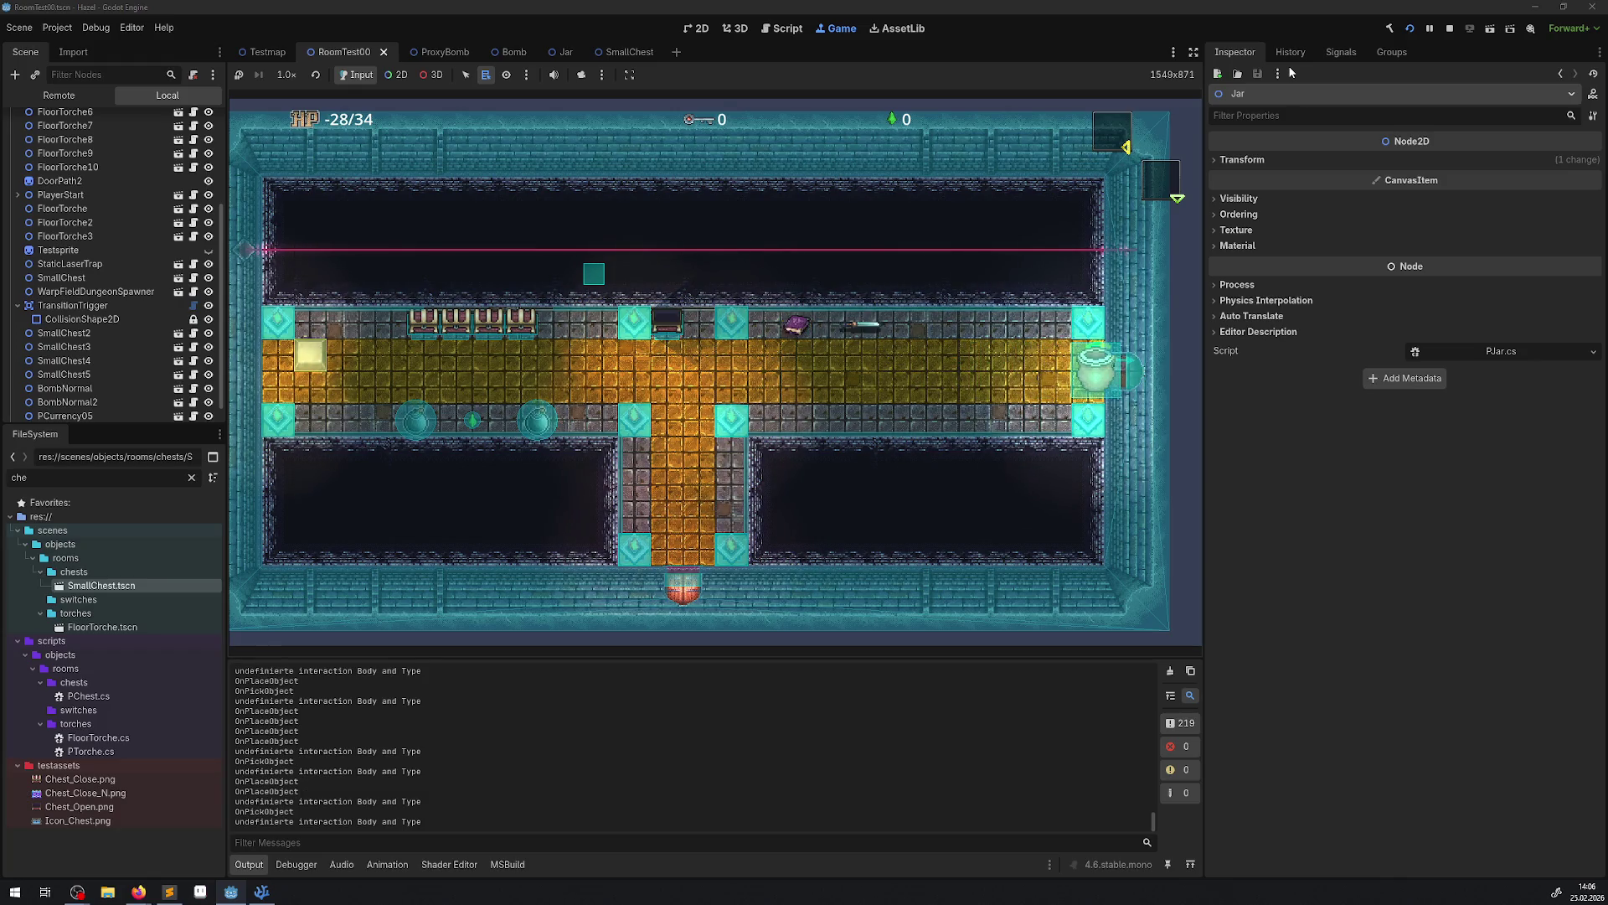
key("Right")
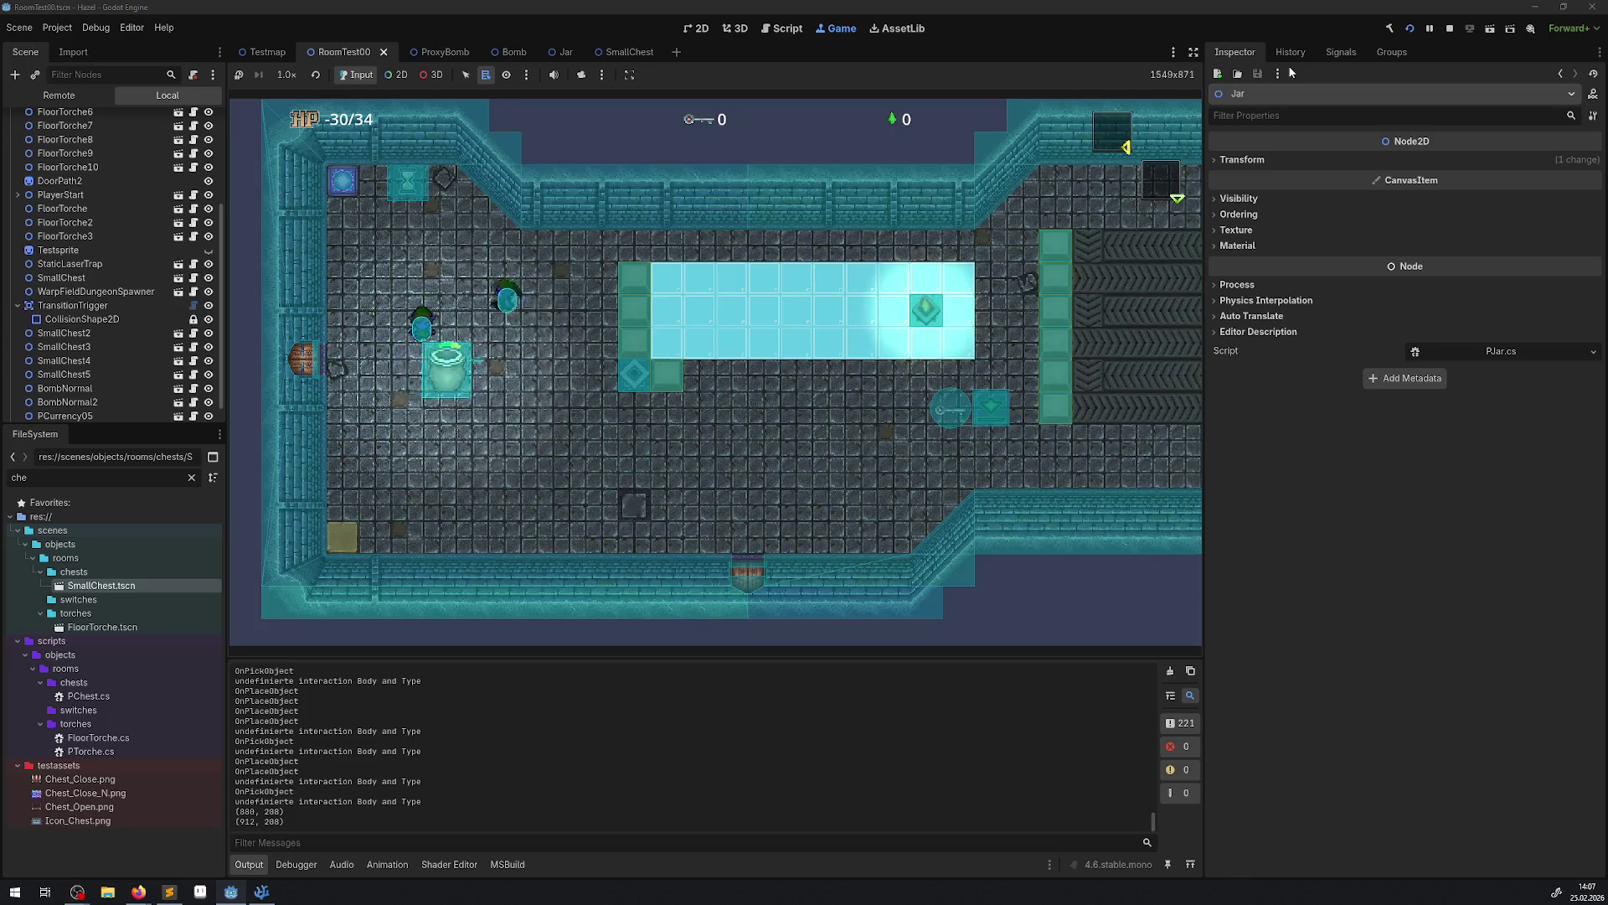
key("Down")
key("Up")
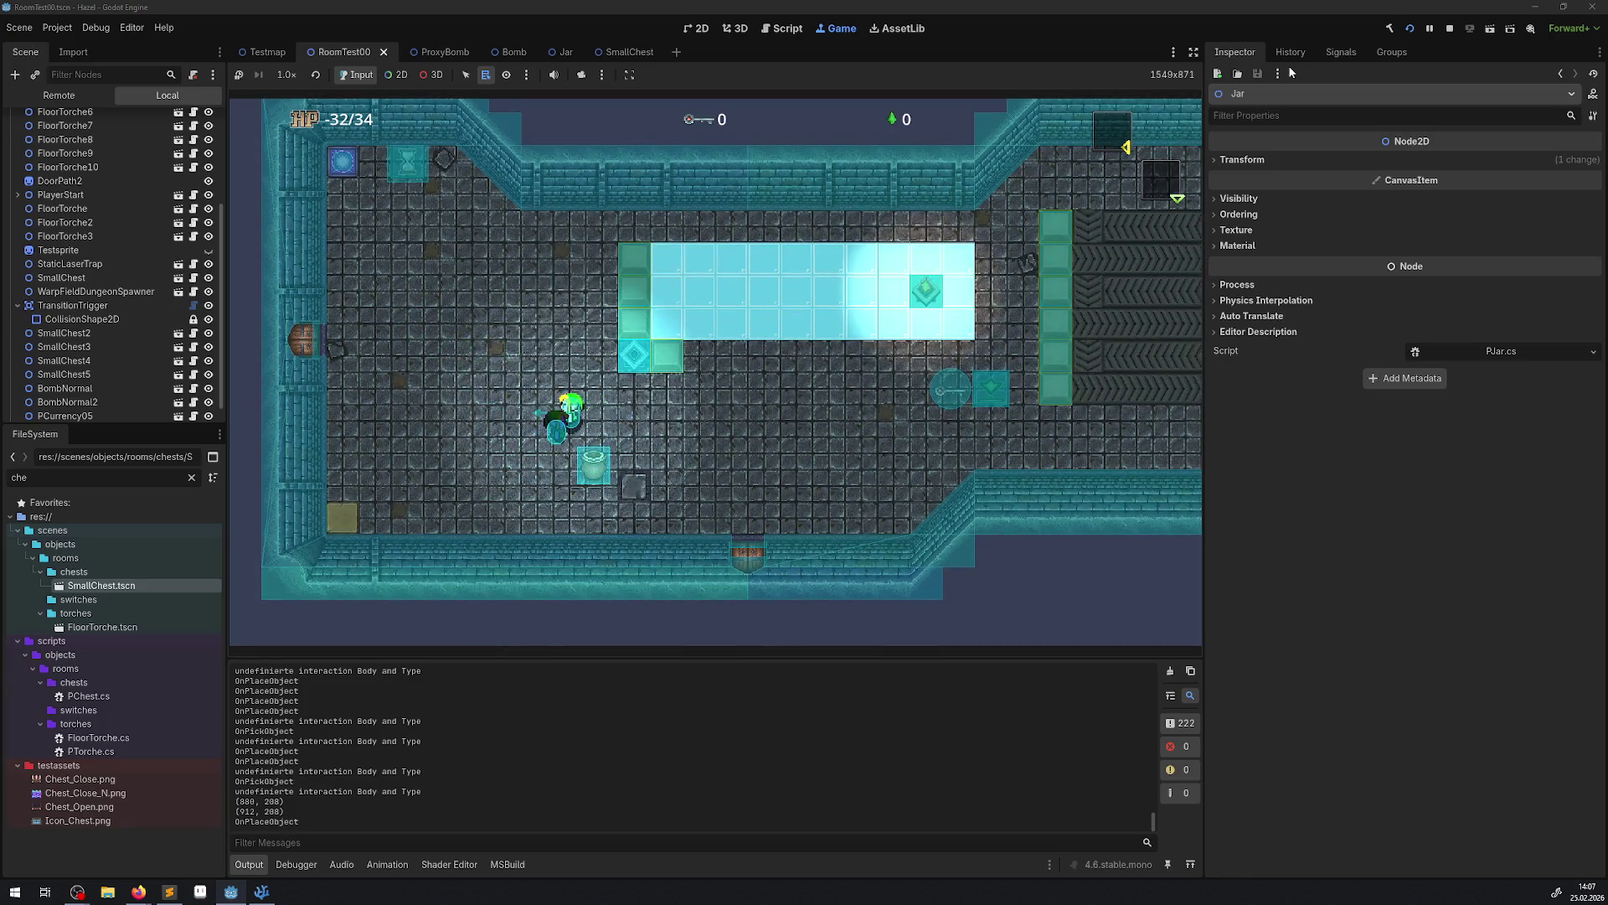
key("Left")
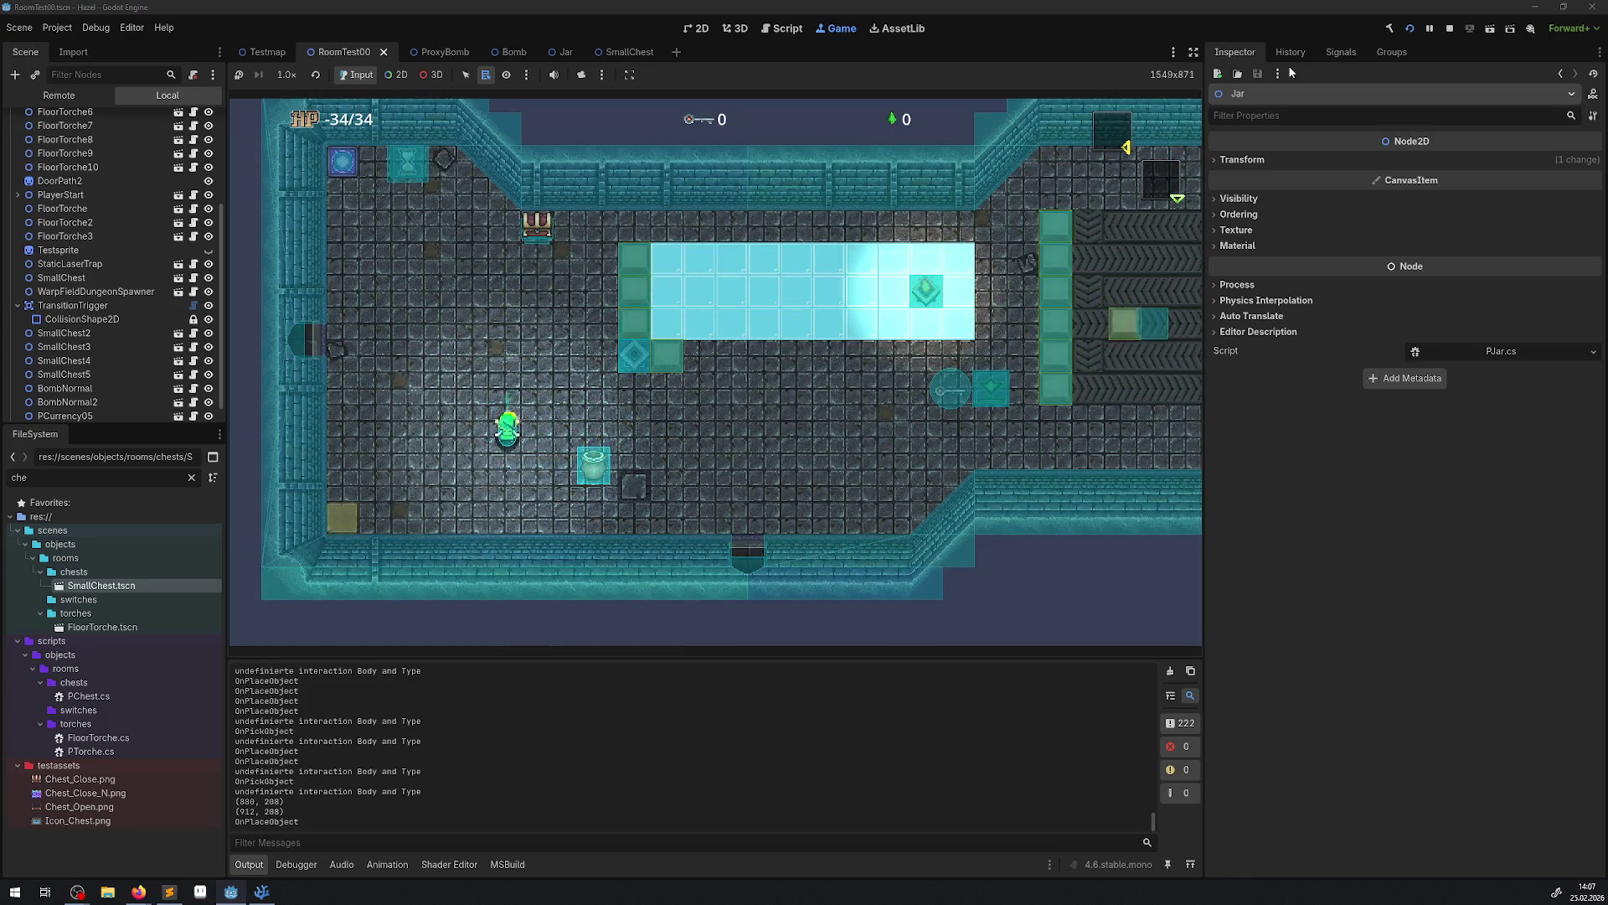
key("Up")
key("Down")
key("Right")
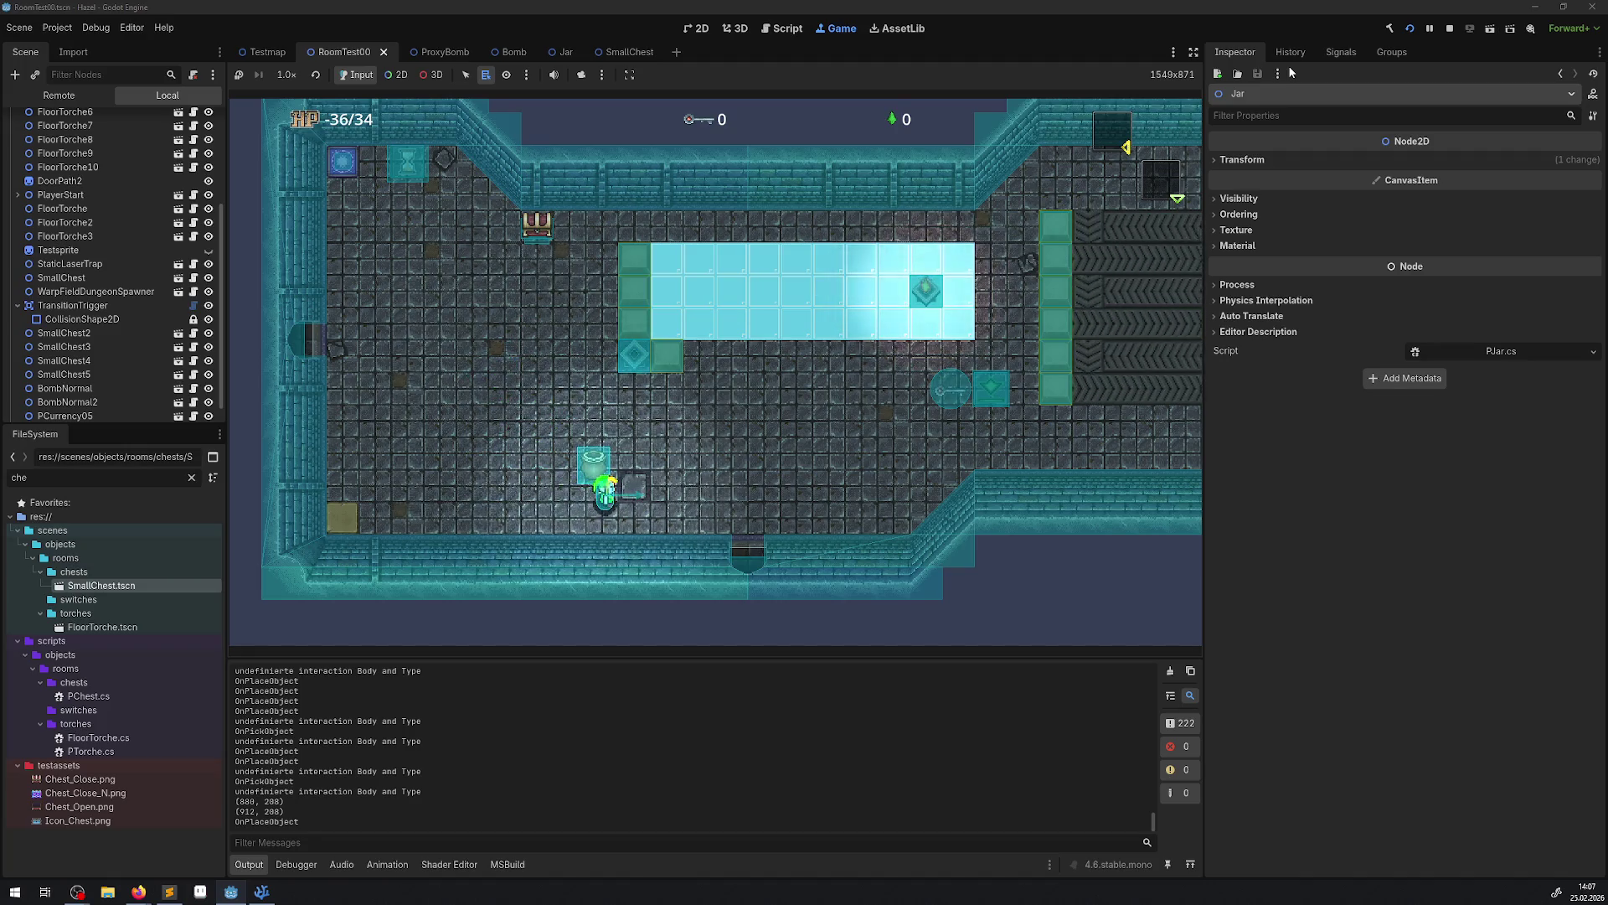
Carry the jar into the orange corridor room and walk back and forth between rooms.
key("space")
key("Left")
key("Up")
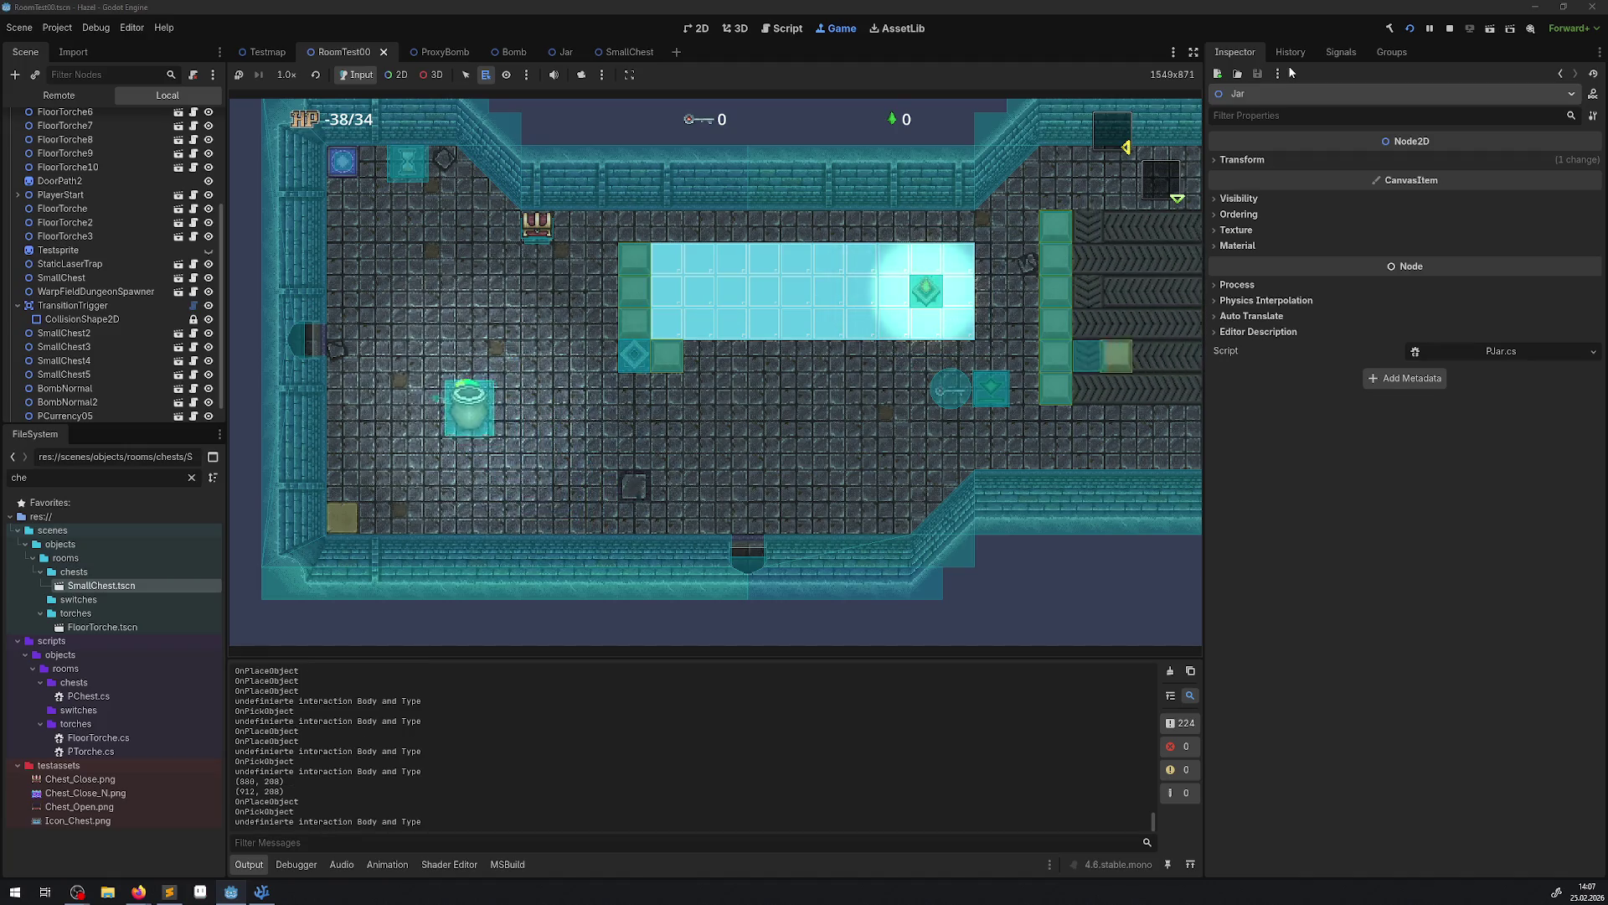
key("Left")
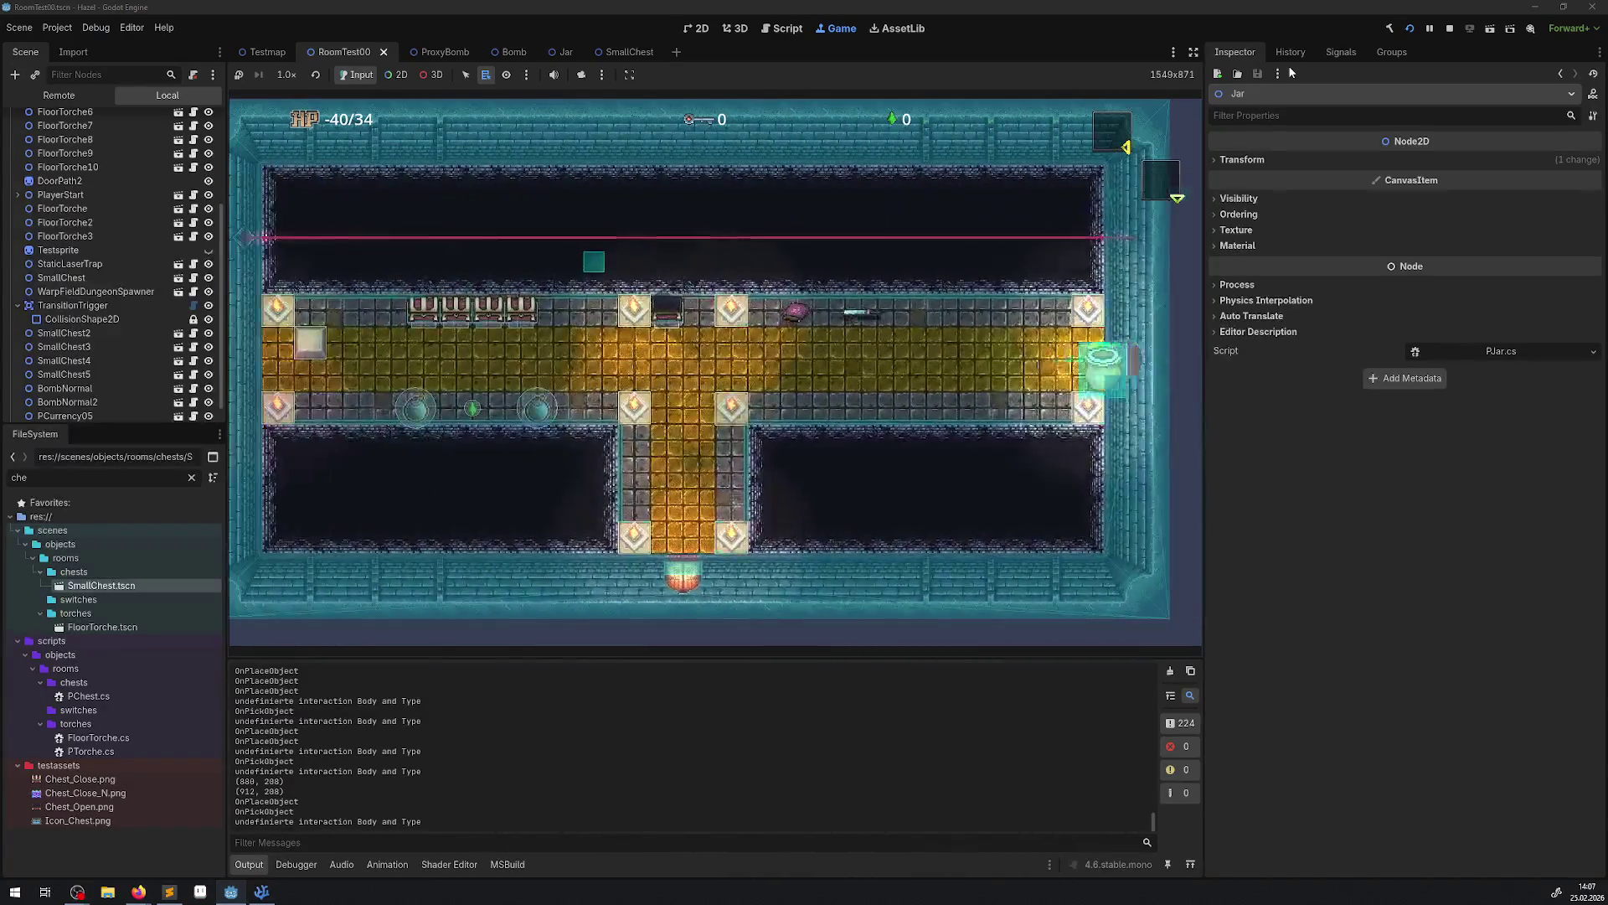
key("Right")
key("Left")
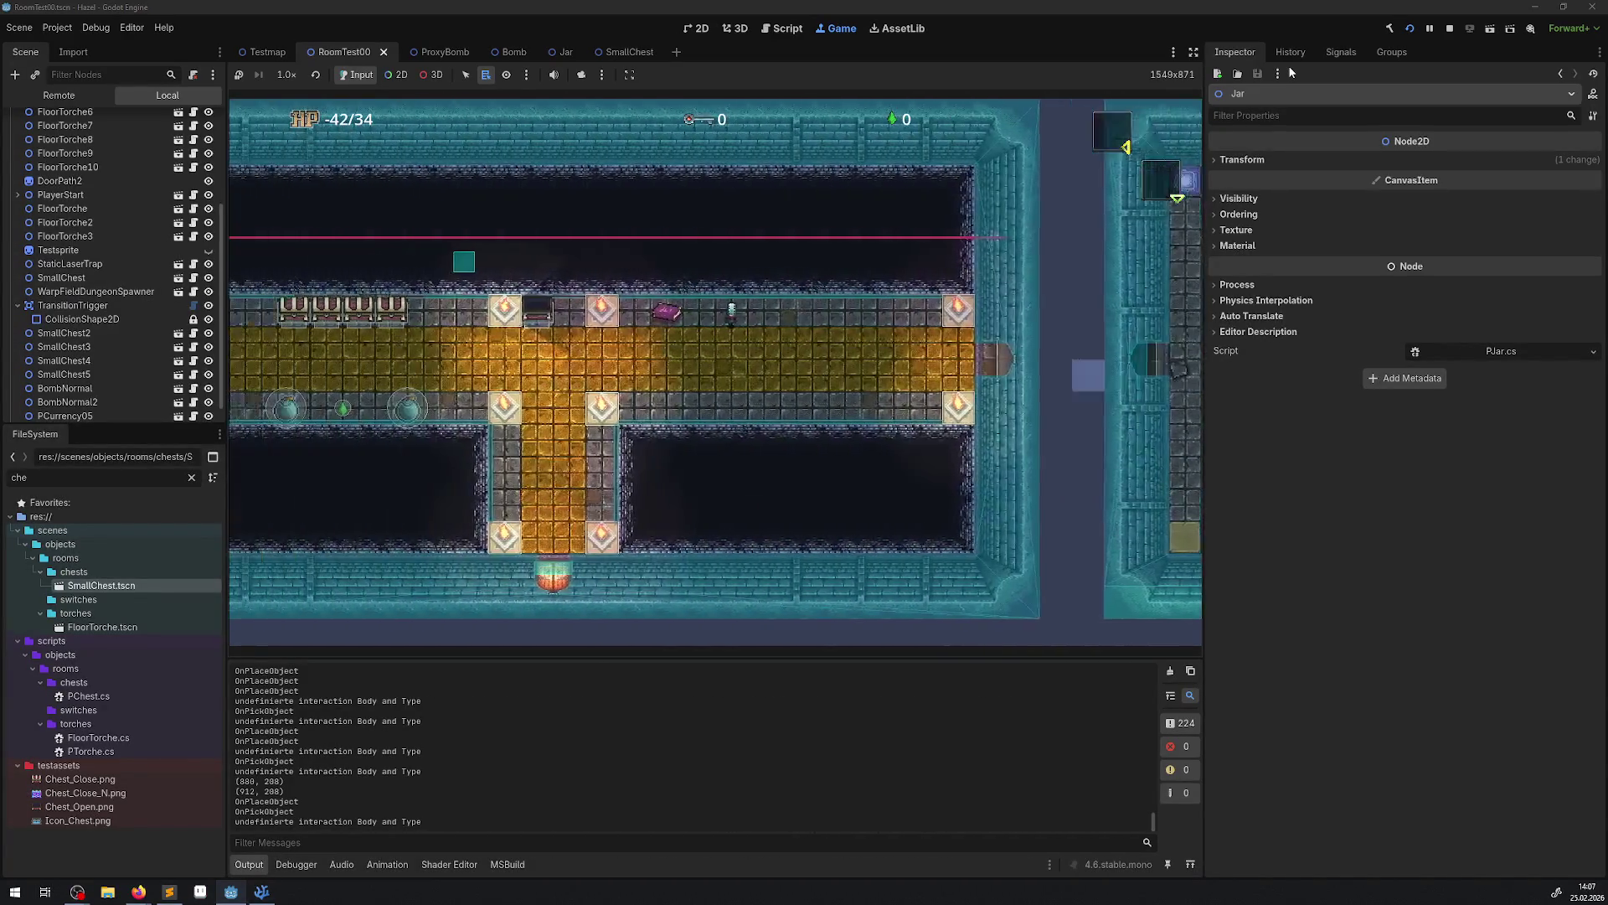
key("Right")
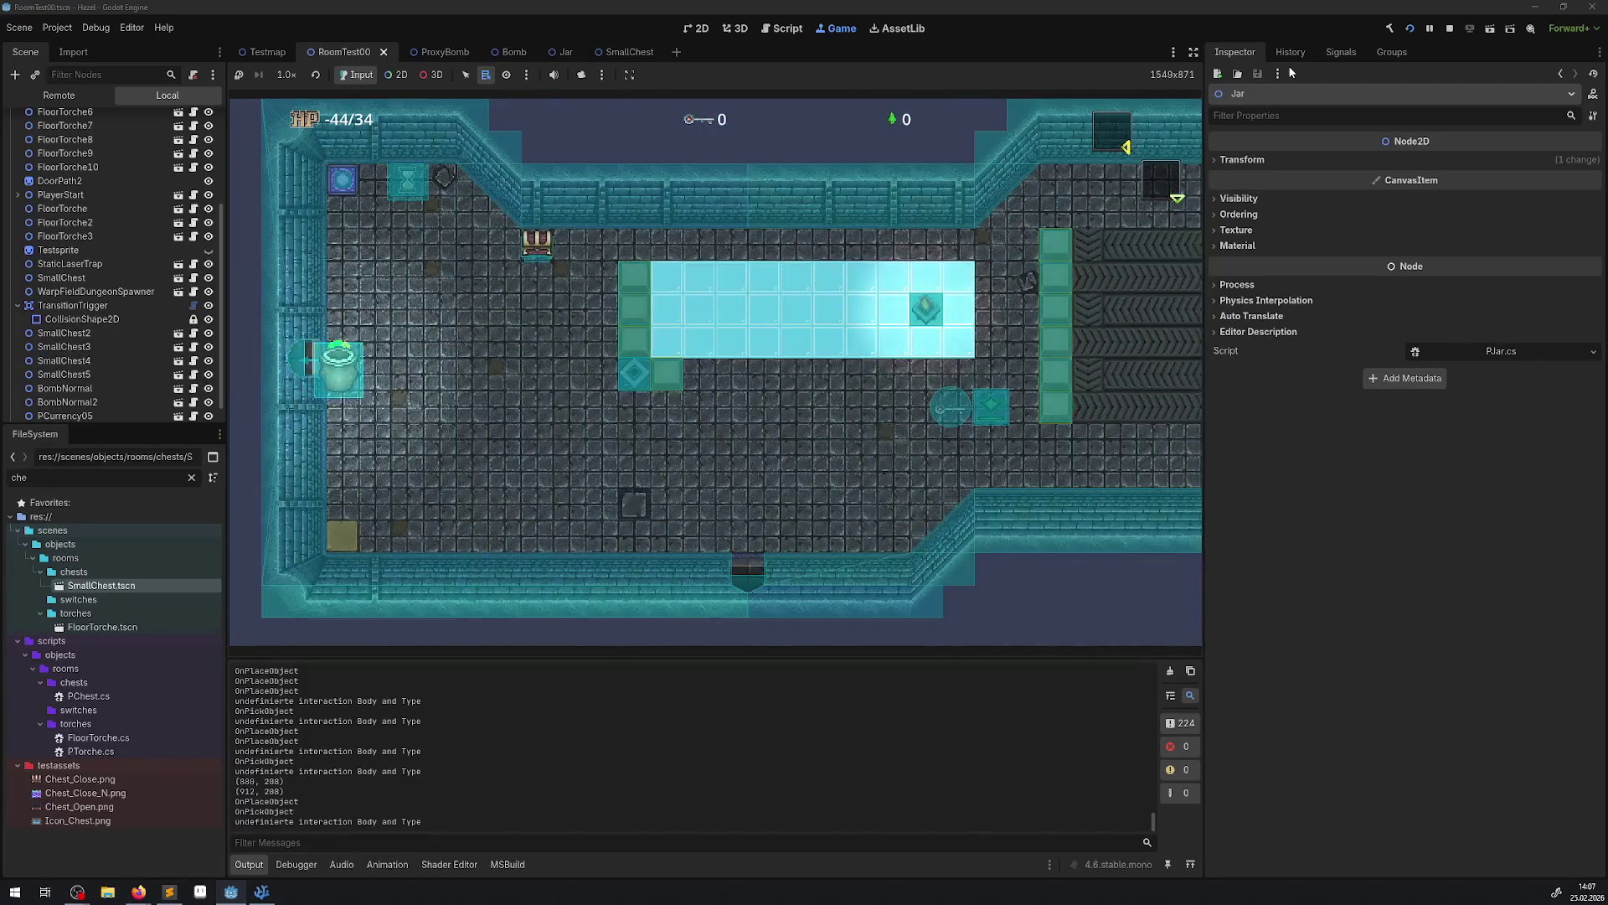
key("Right")
key("Left")
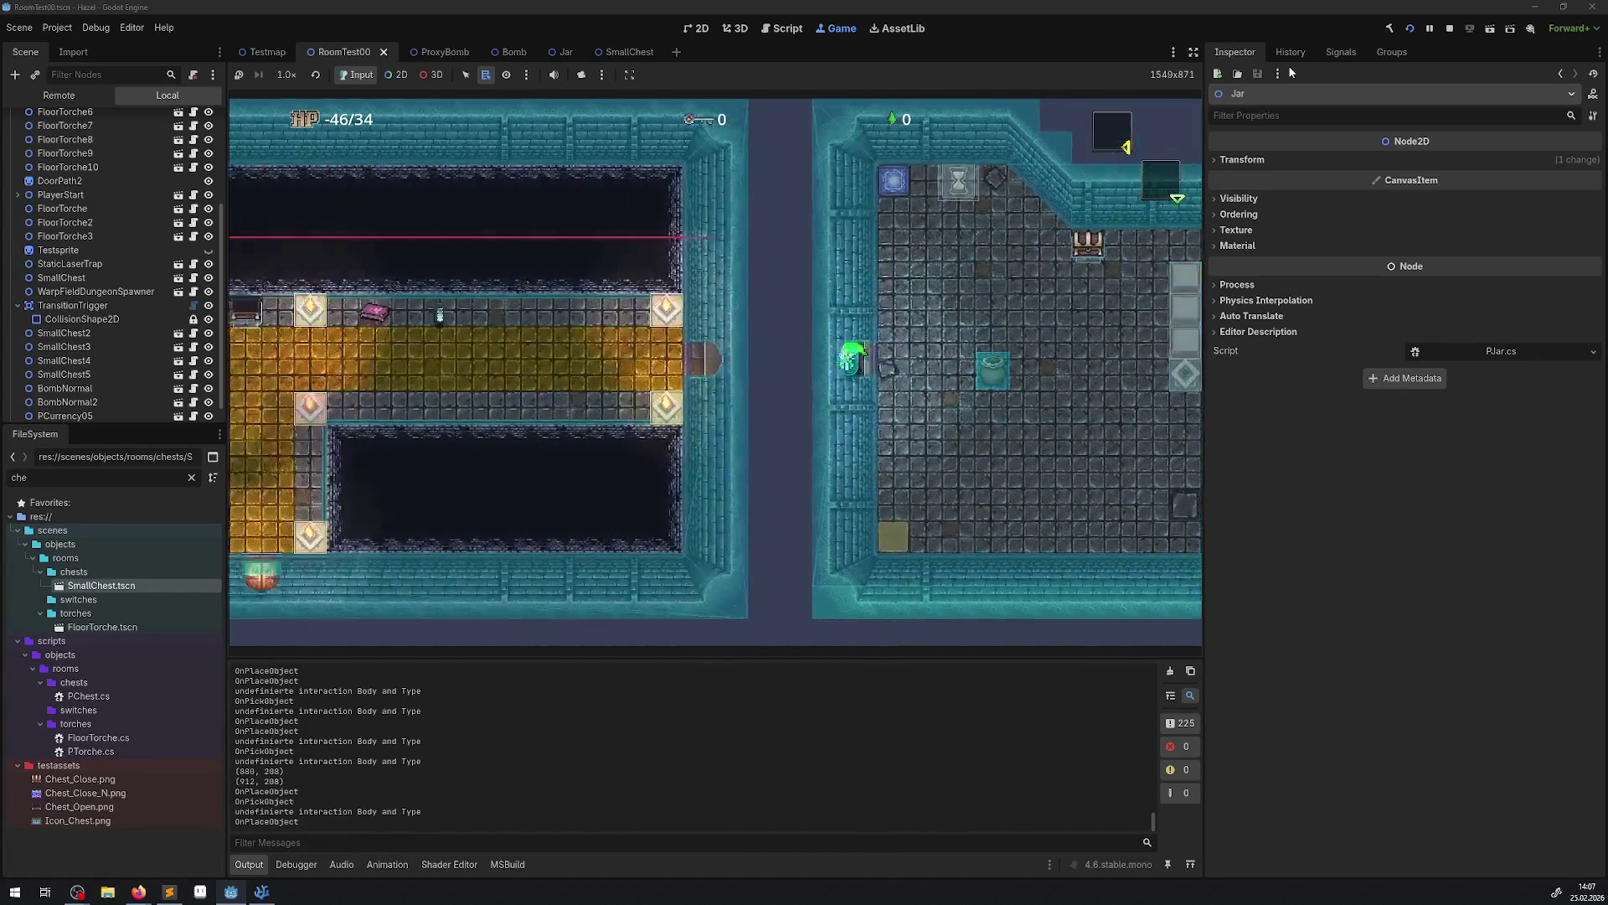
key("Right")
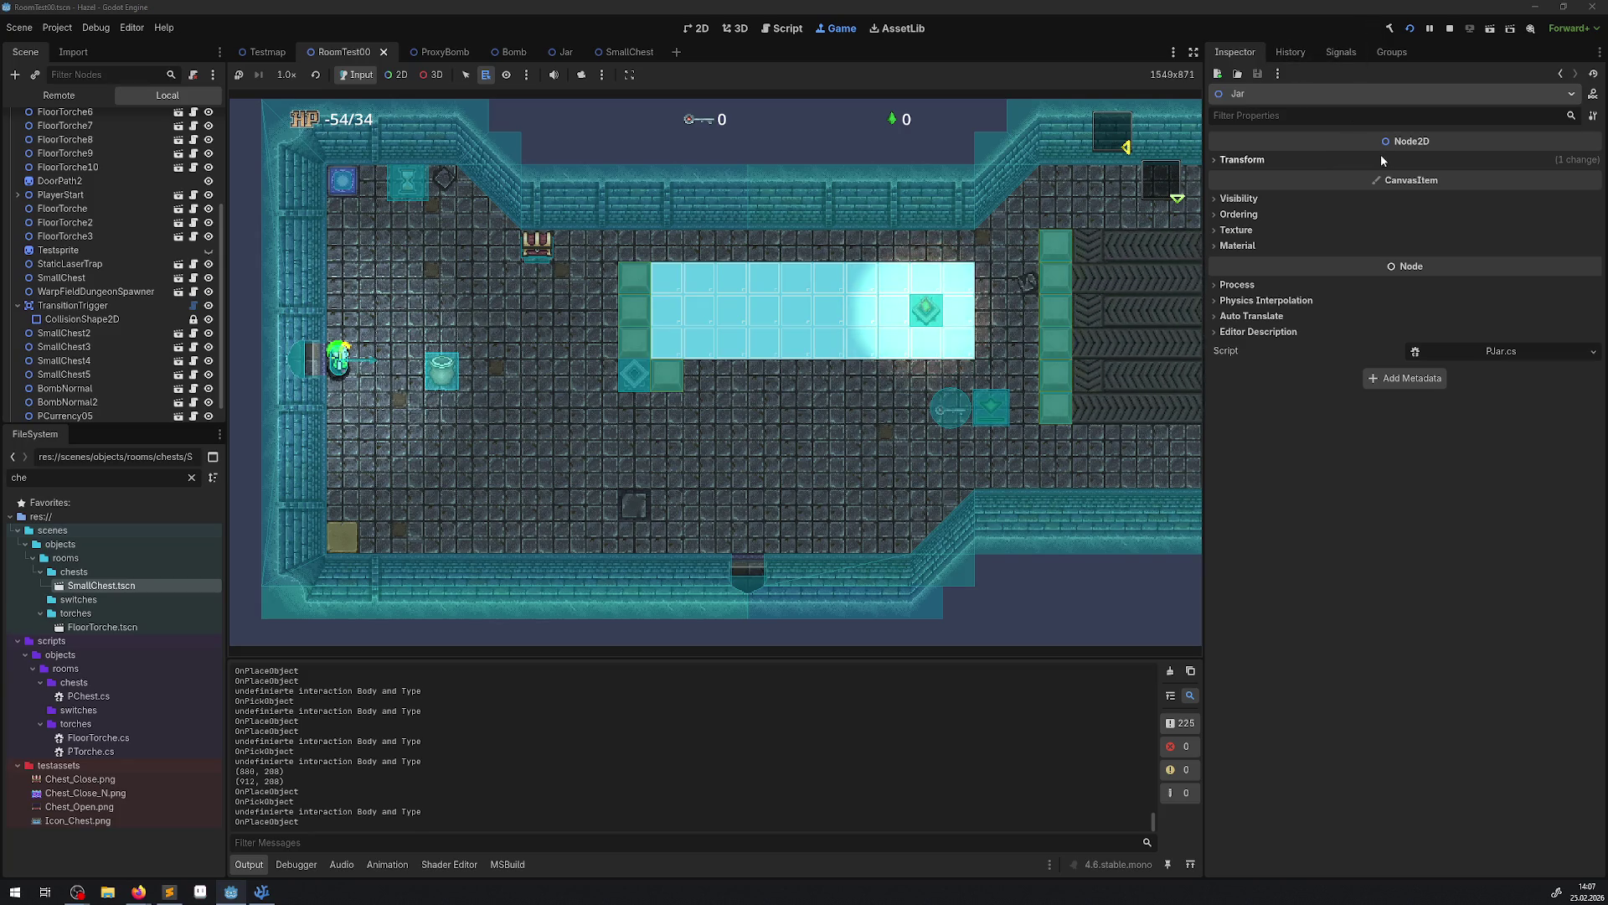
Stop the game and glance at the Debug menu without changing anything.
left_click(1449, 29)
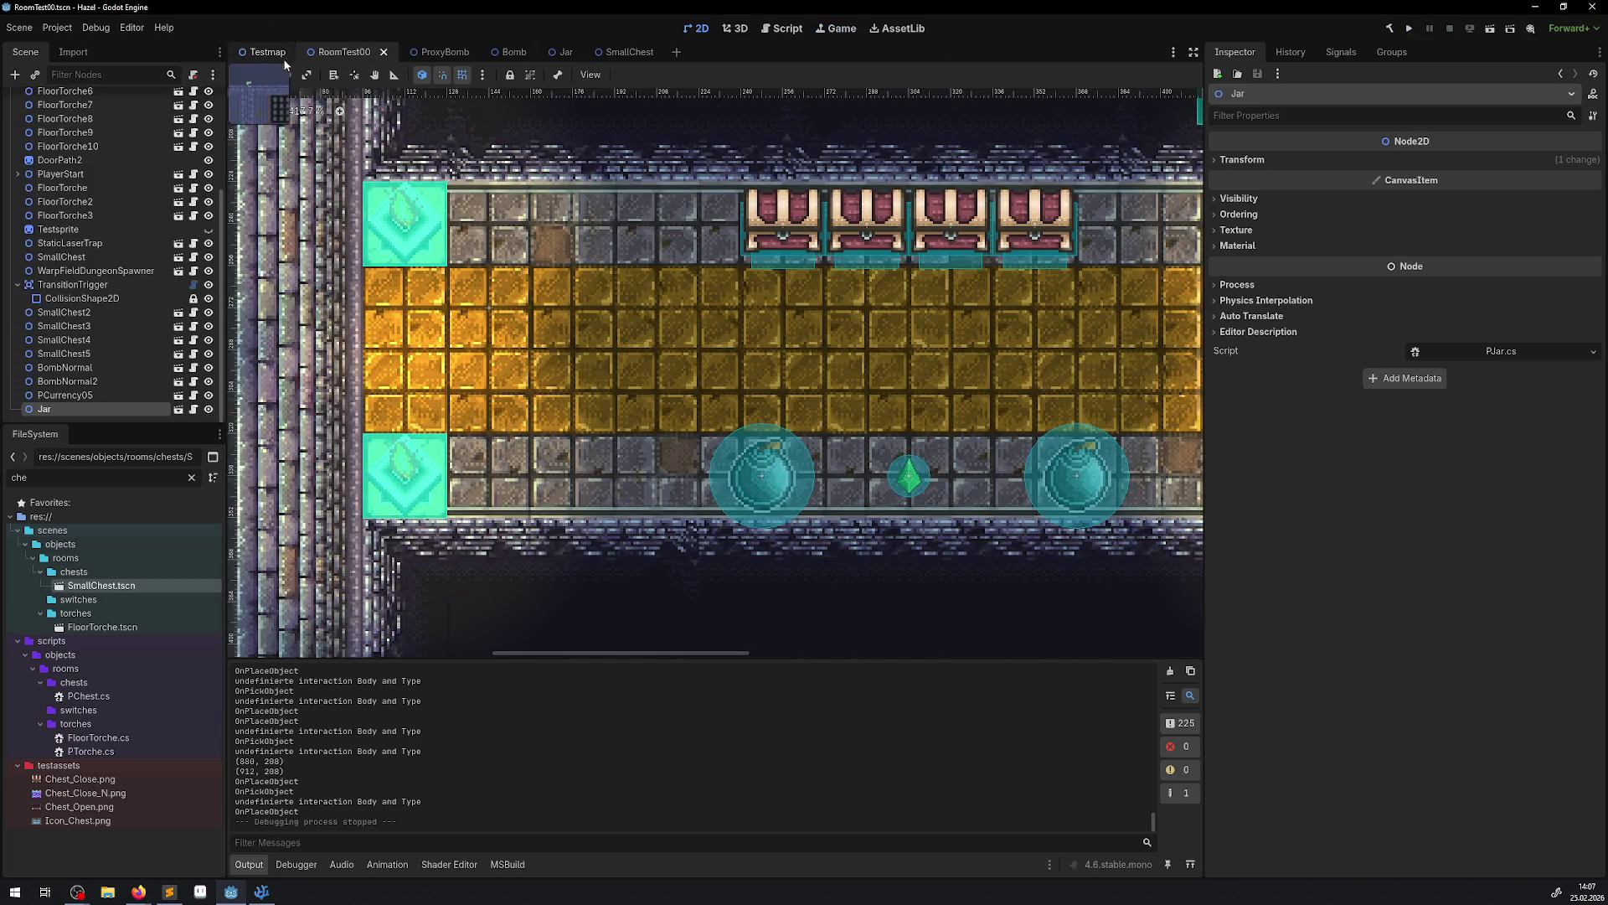
left_click(95, 28)
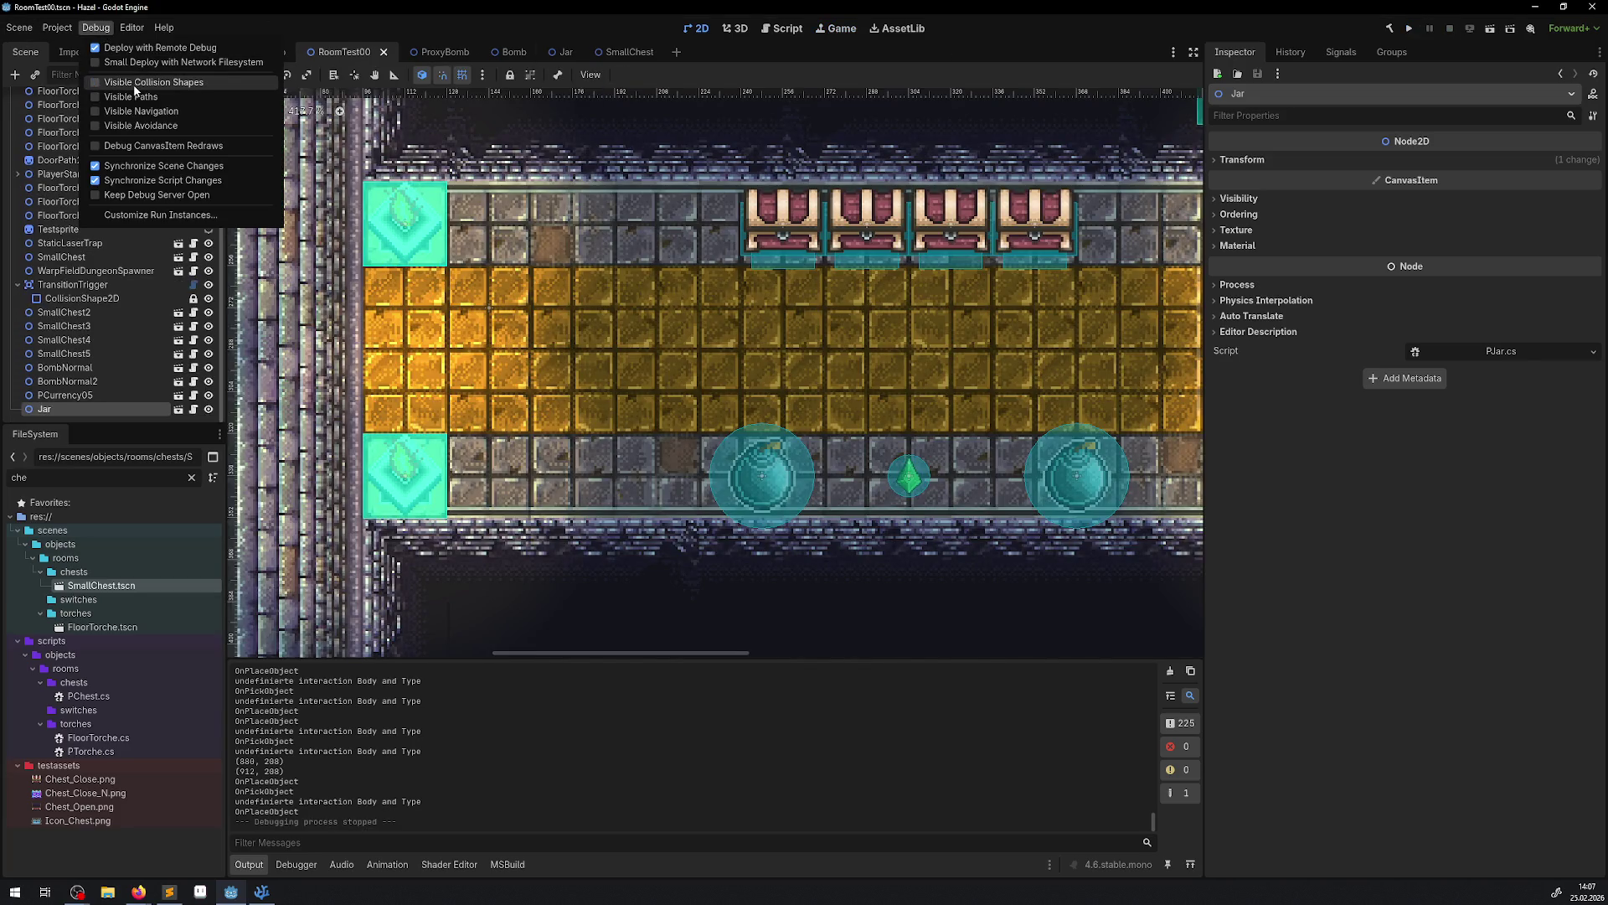
key("Escape")
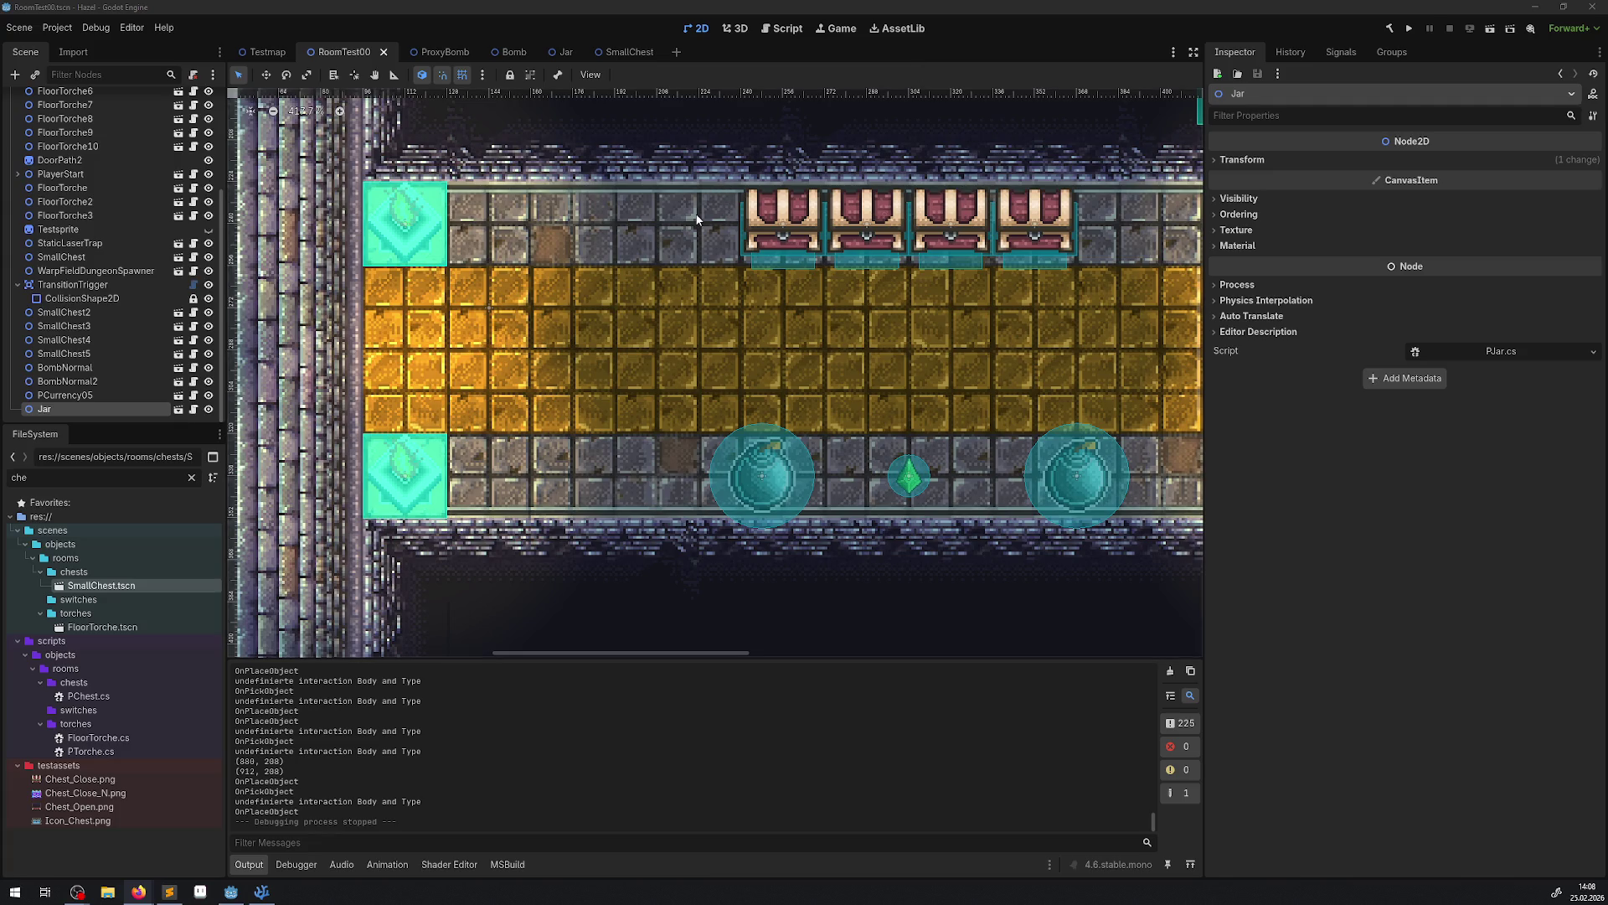
Bring the room's right side and corridor into view and run the game again.
scroll(681, 336, "down", 1)
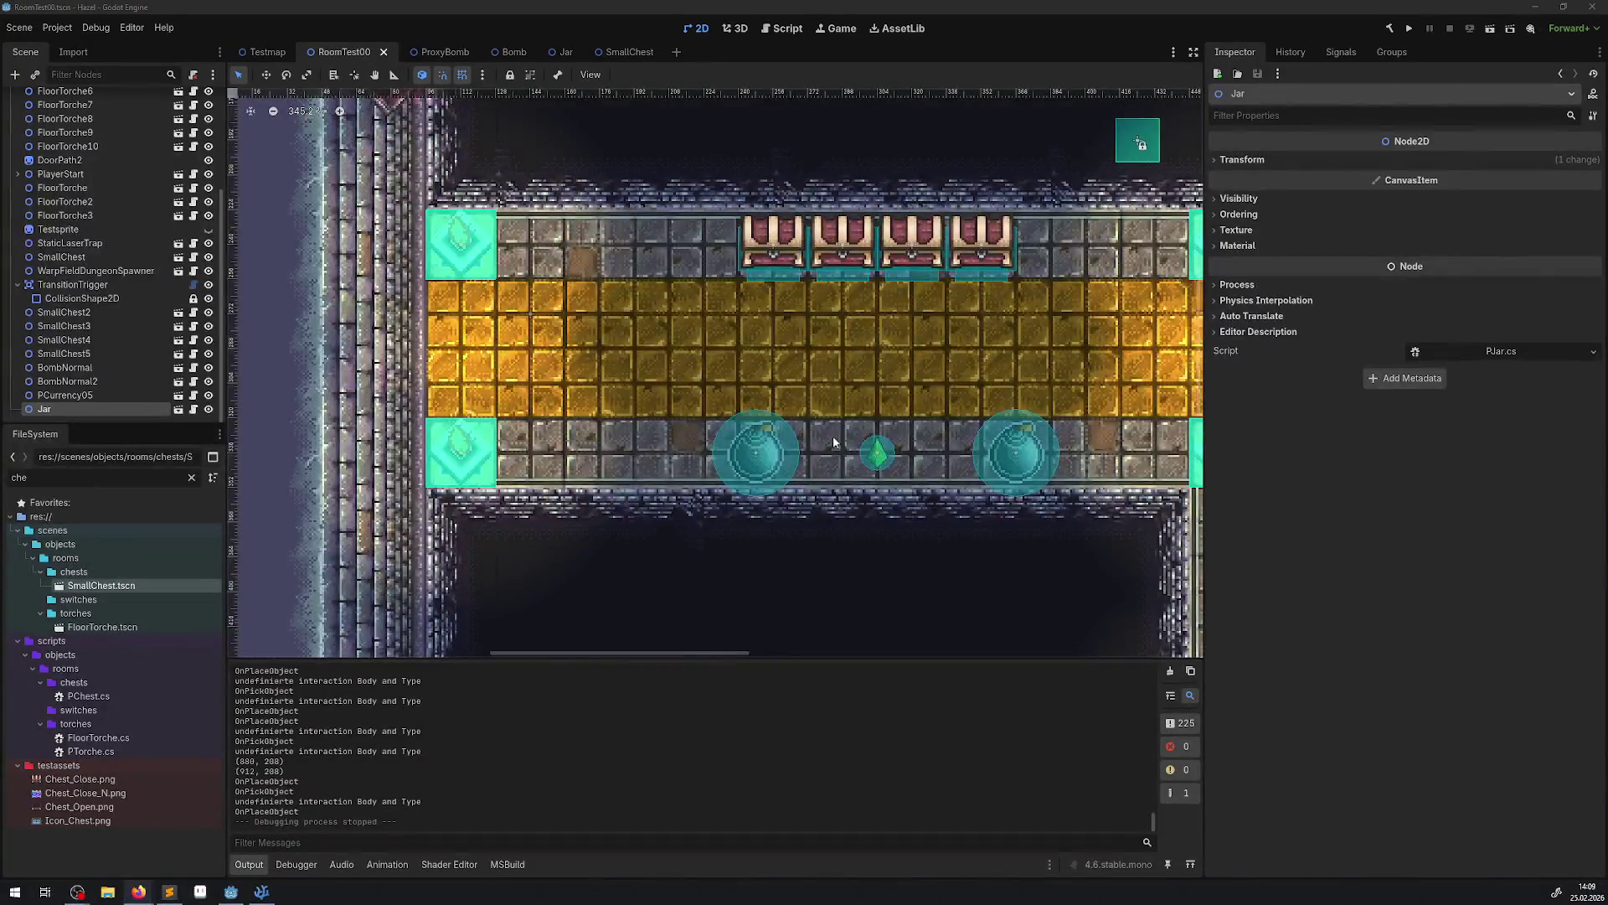
left_click_drag(809, 443, 488, 422)
scroll(476, 429, "up", 1)
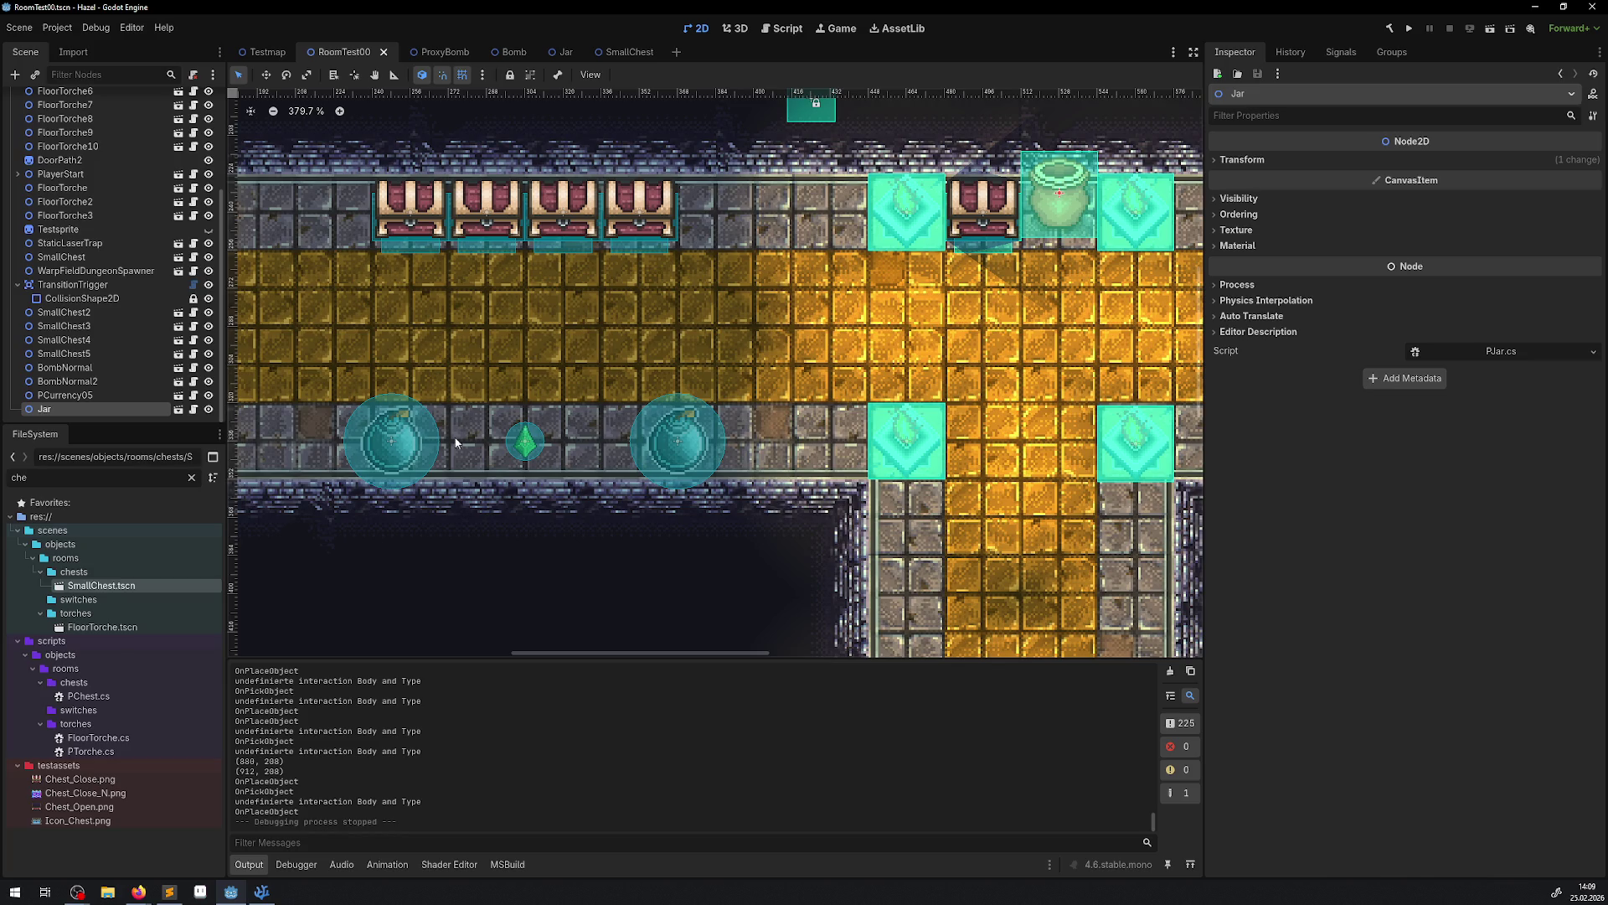
left_click(1409, 32)
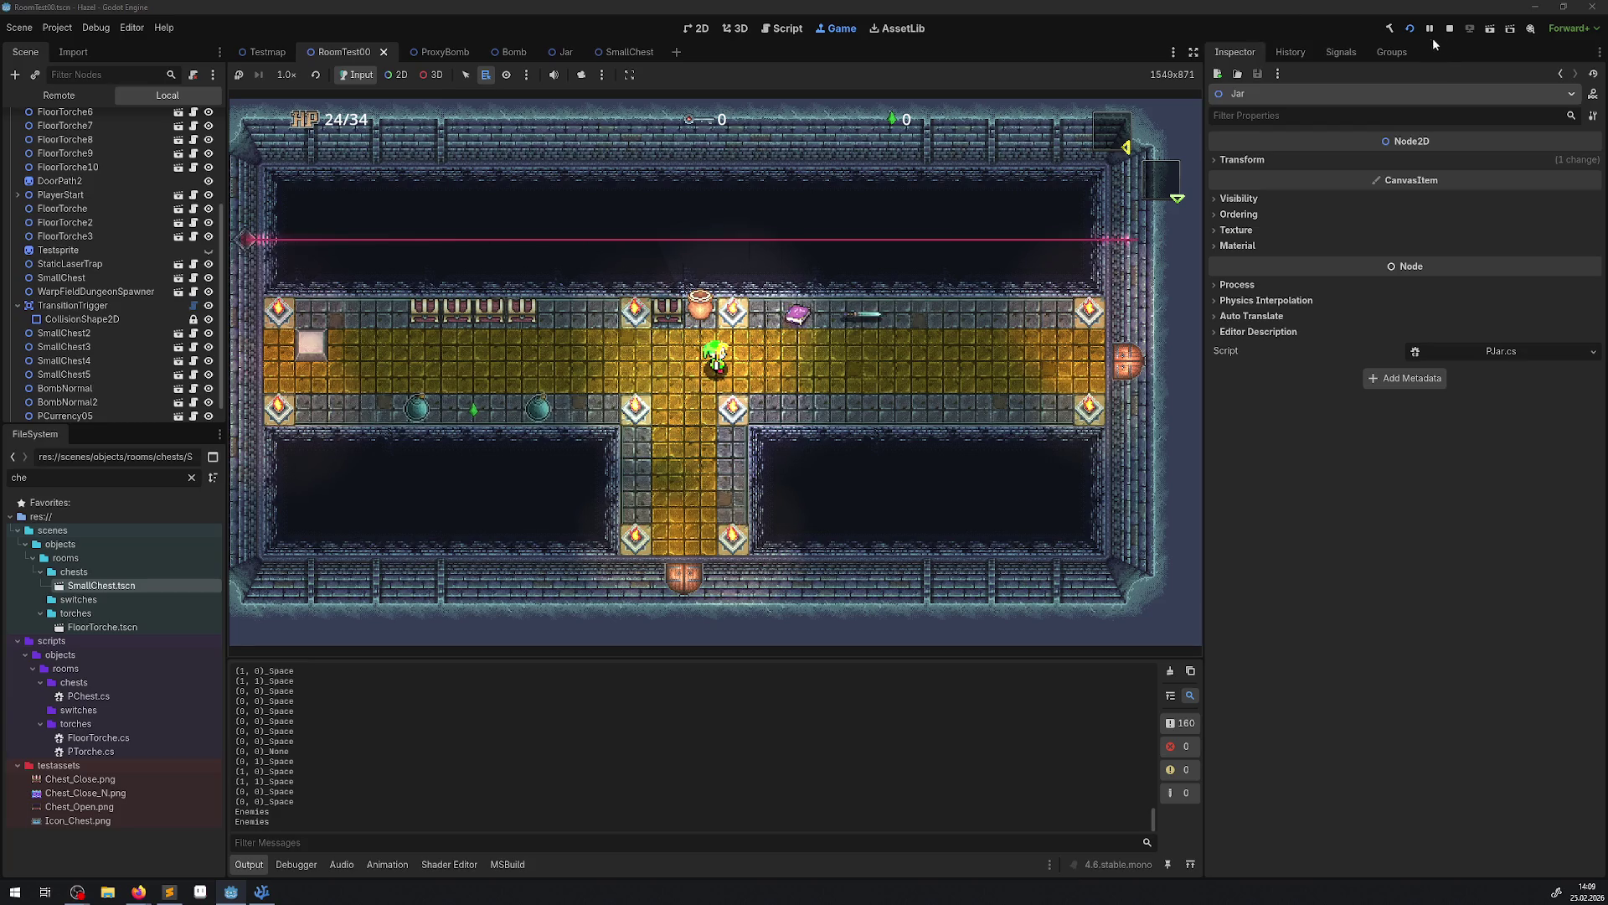
Stop the game, clear the file filter, and open TestEnemy.tscn and Hero.tscn from characters.
key("F8")
key("BackSpace")
key("BackSpace")
key("BackSpace")
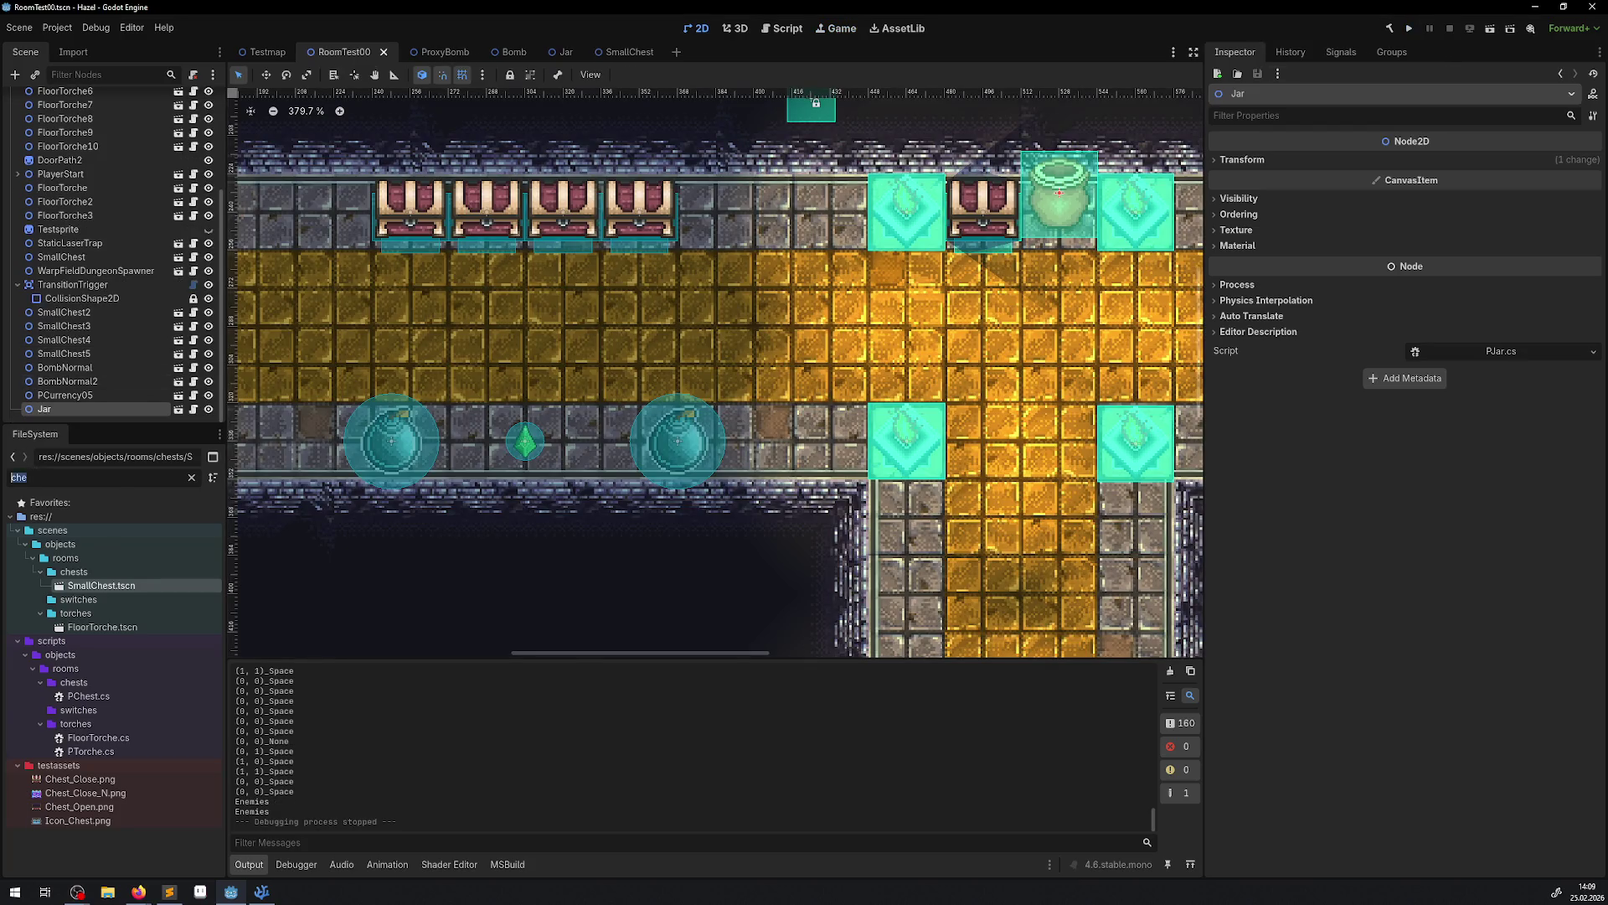
scroll(50, 769, "down", 3)
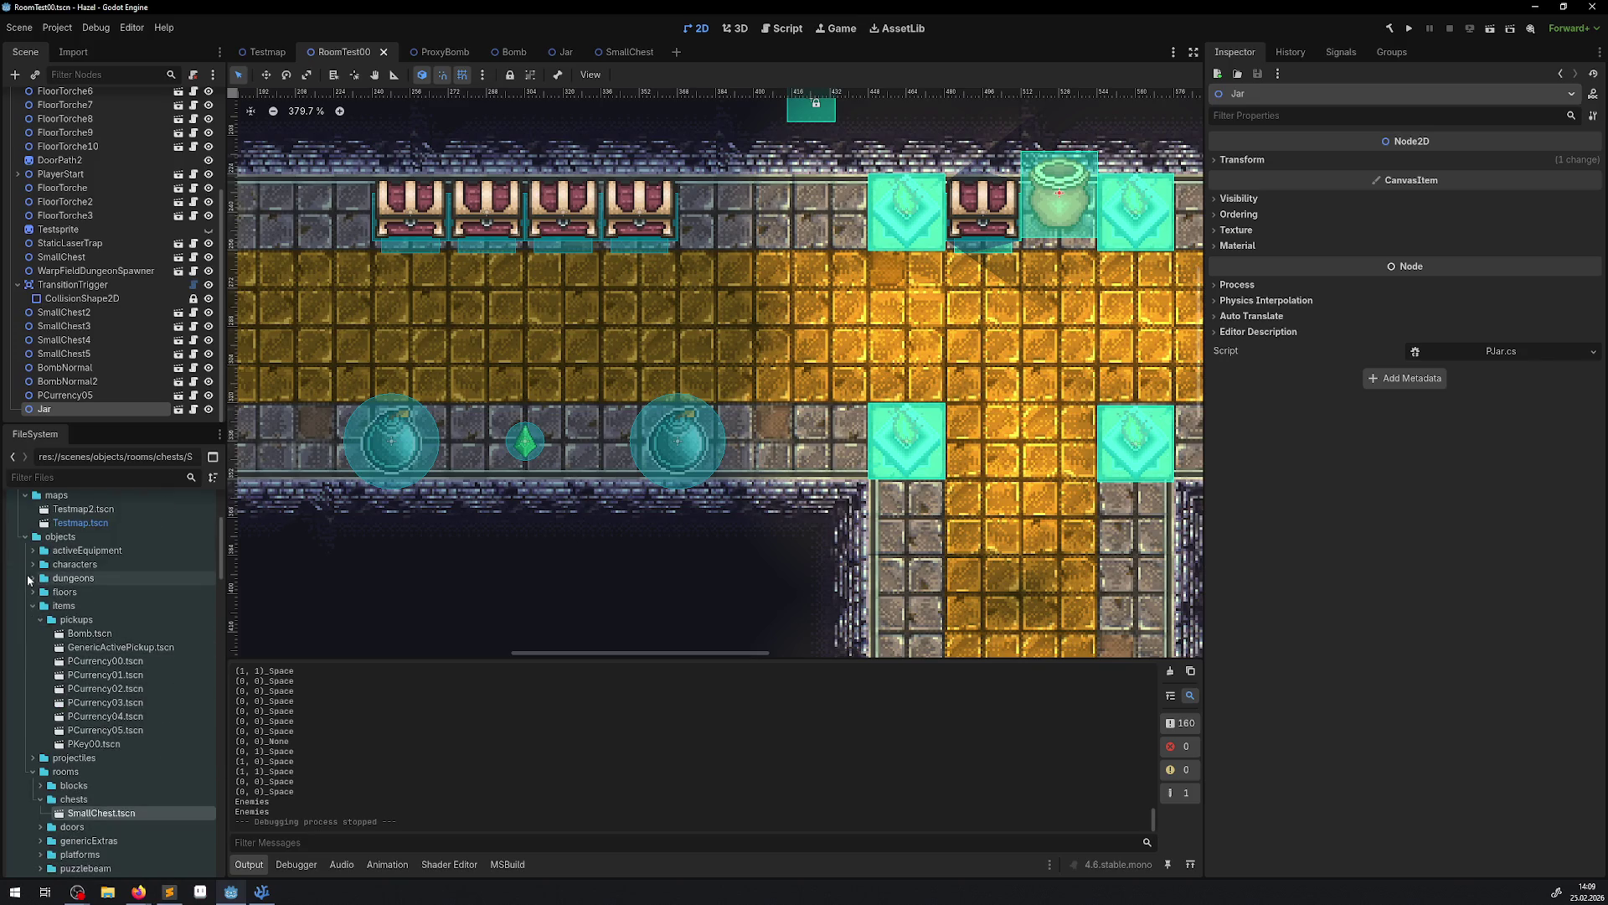
left_click(35, 563)
left_click(43, 579)
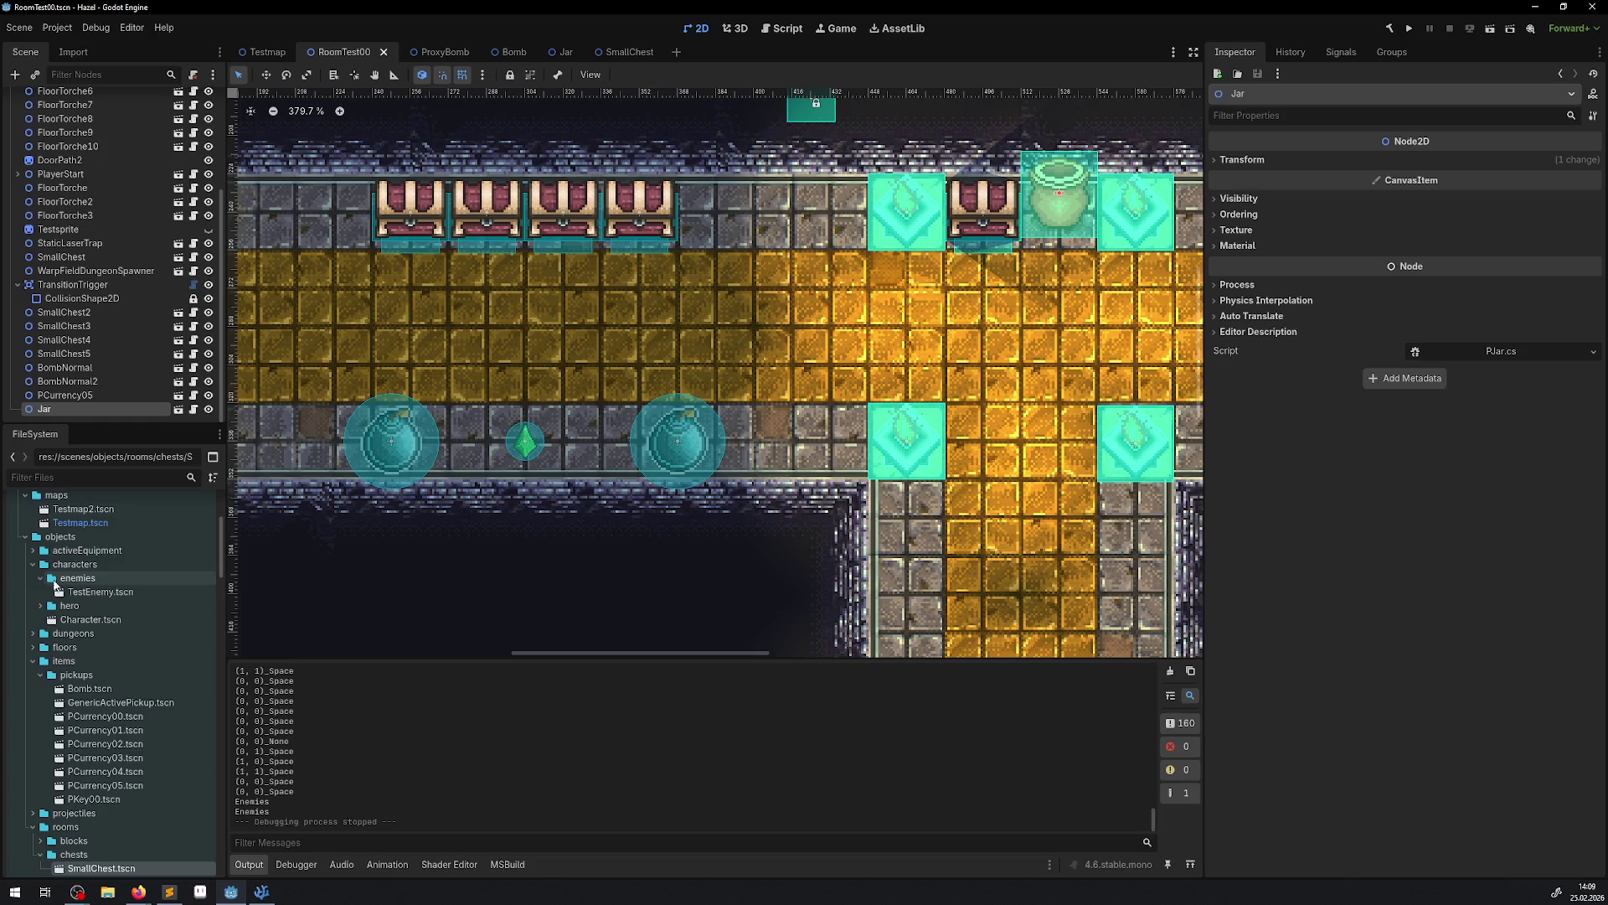
double_click(84, 592)
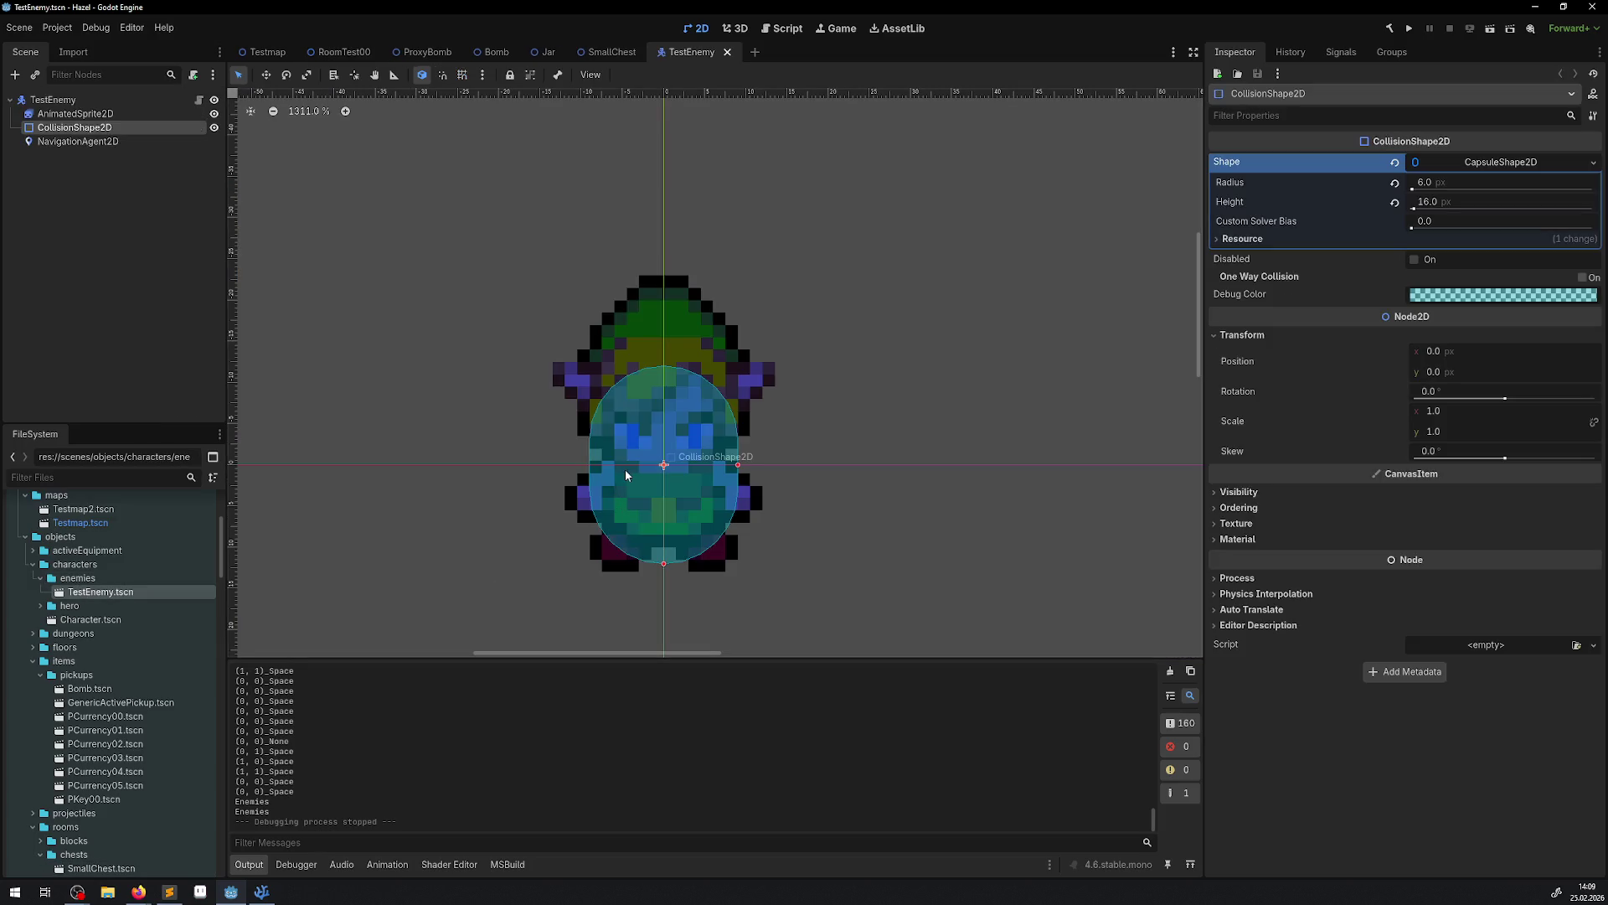
left_click(40, 606)
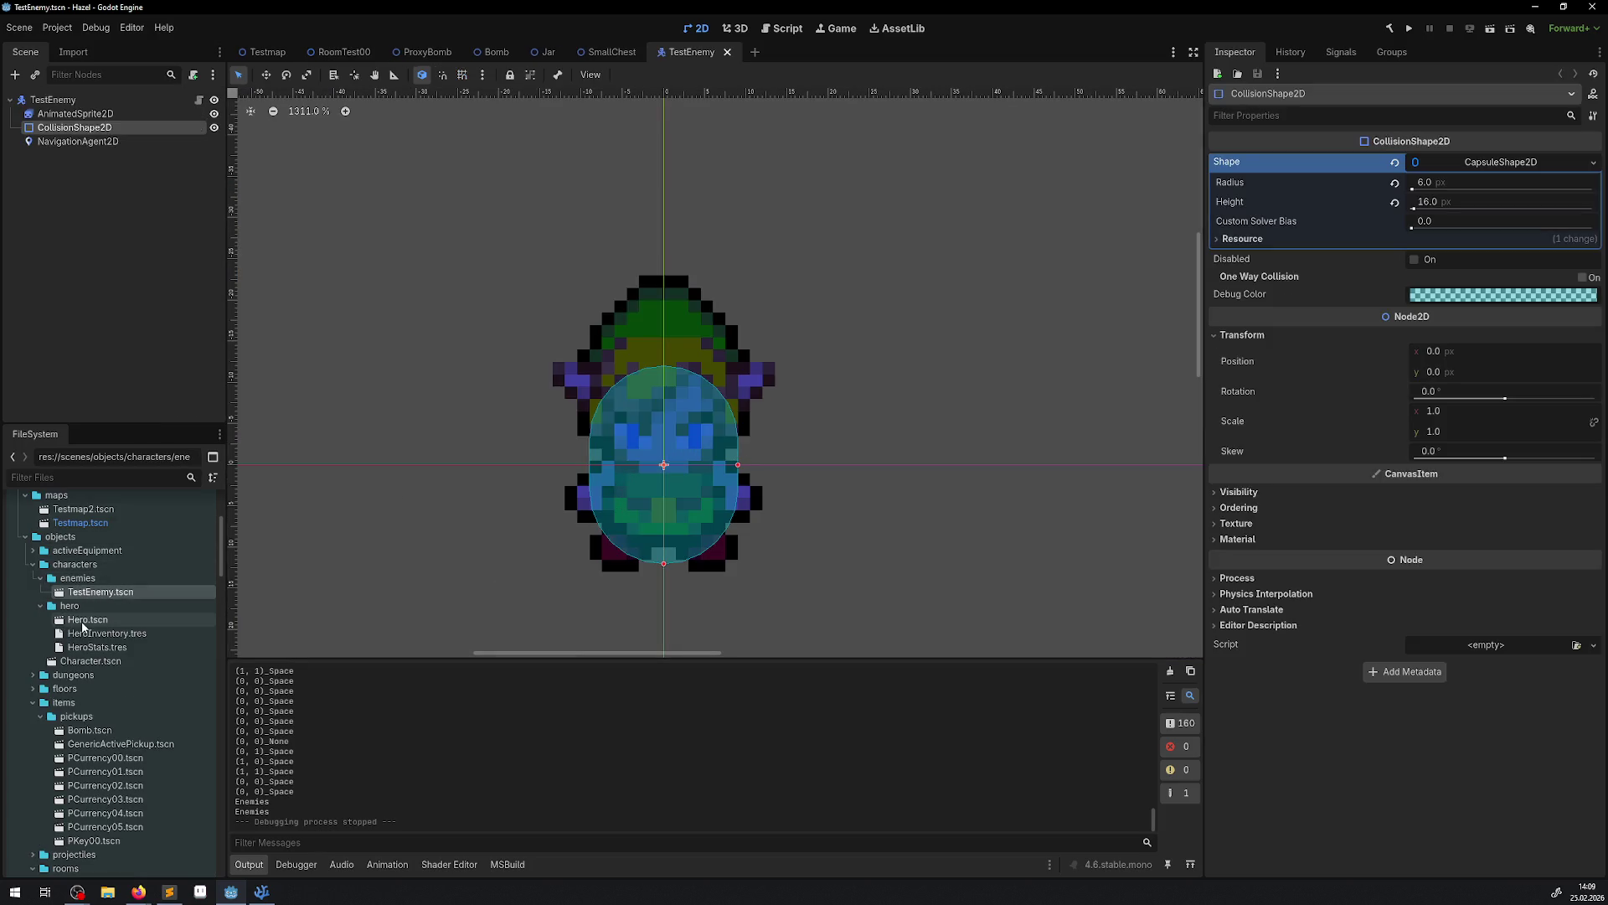
double_click(87, 621)
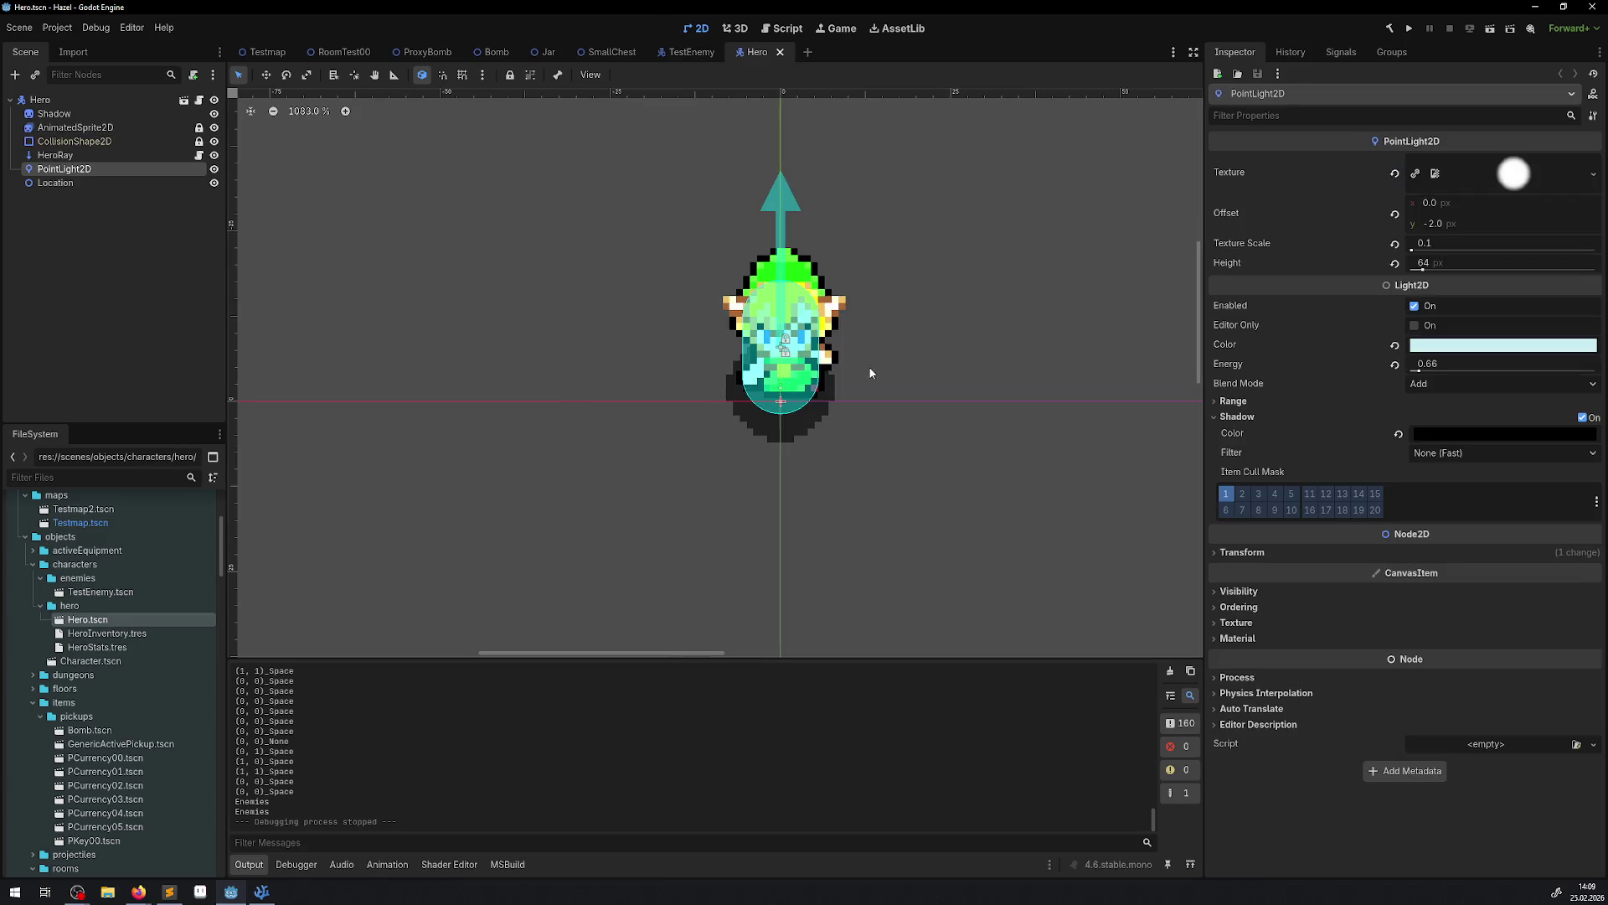
Select the hero's six child nodes and try shifting them down, undoing each move.
scroll(868, 365, "up", 3)
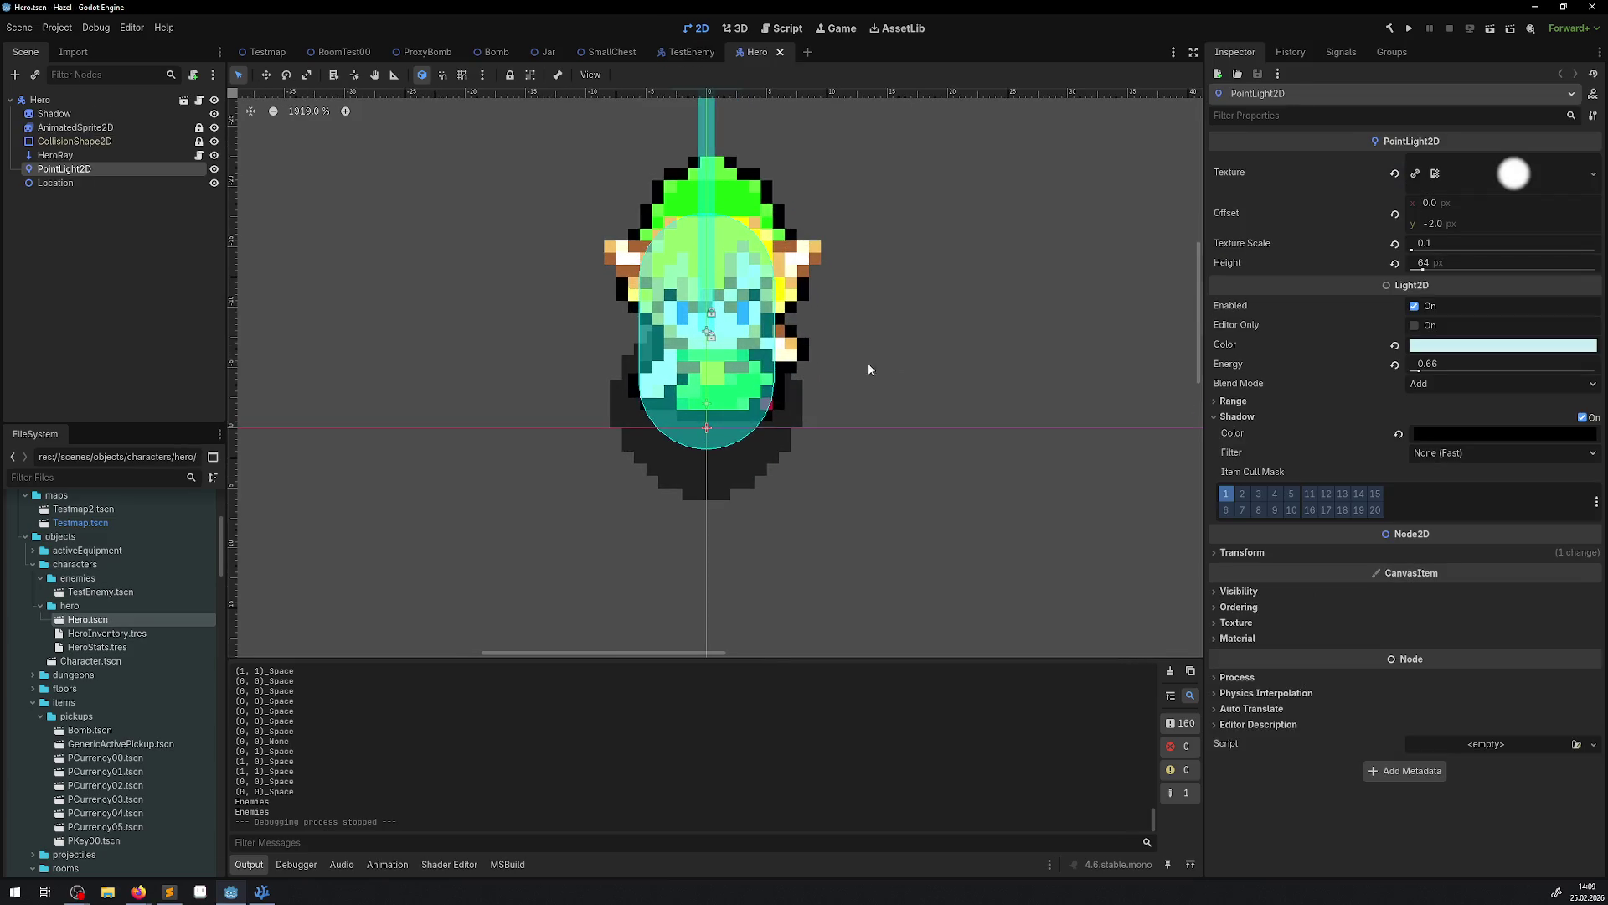
left_click(55, 116)
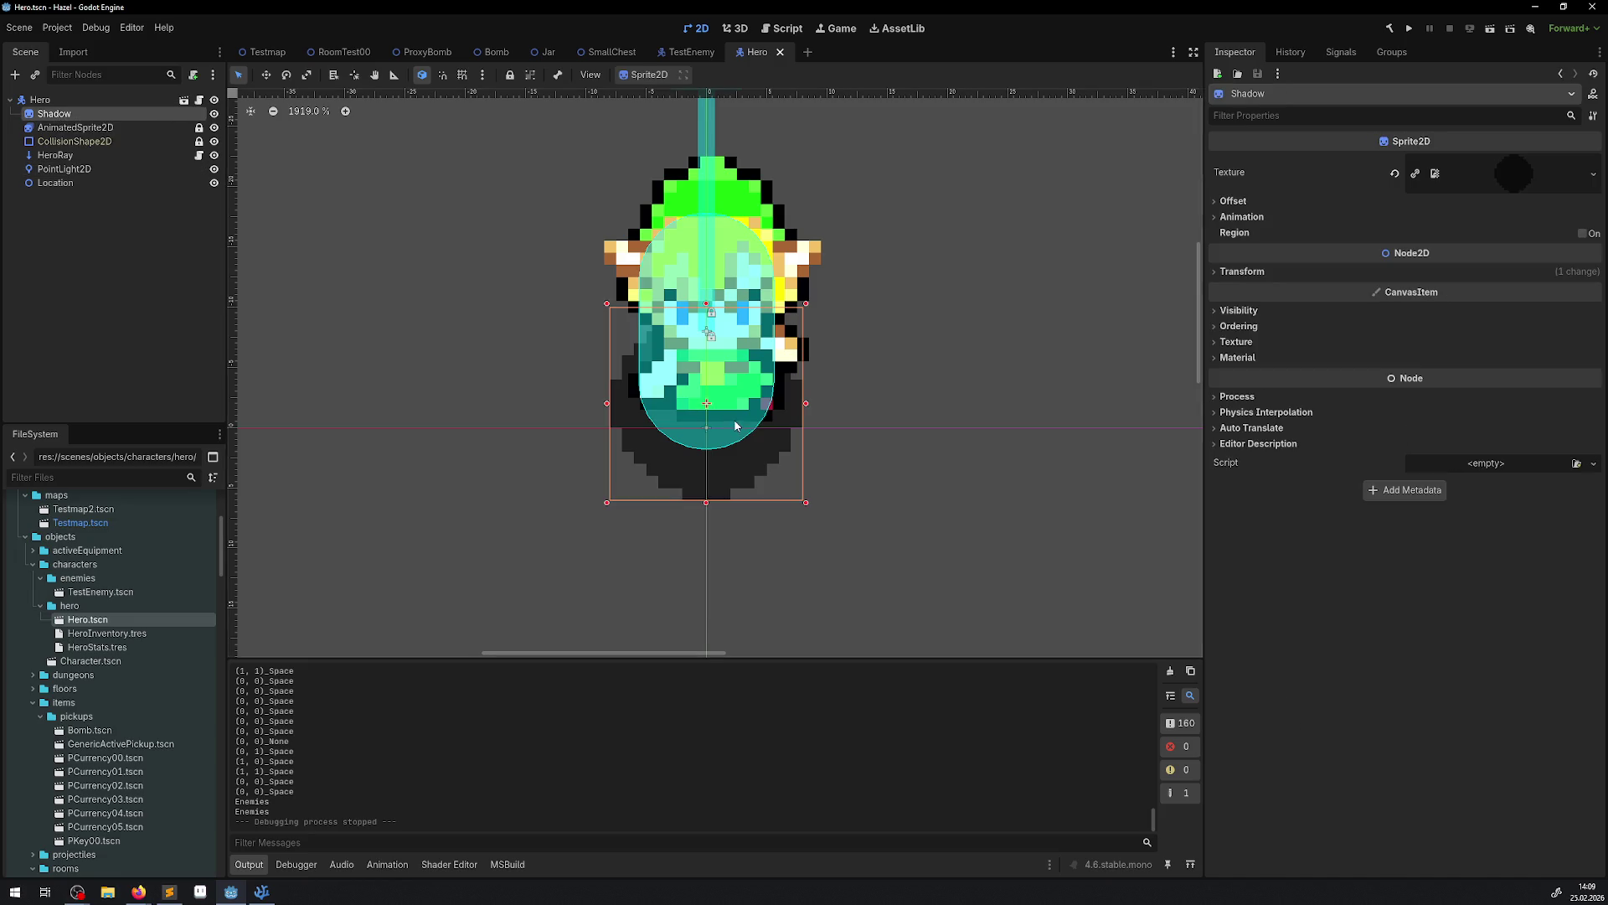
left_click(62, 184, "shift")
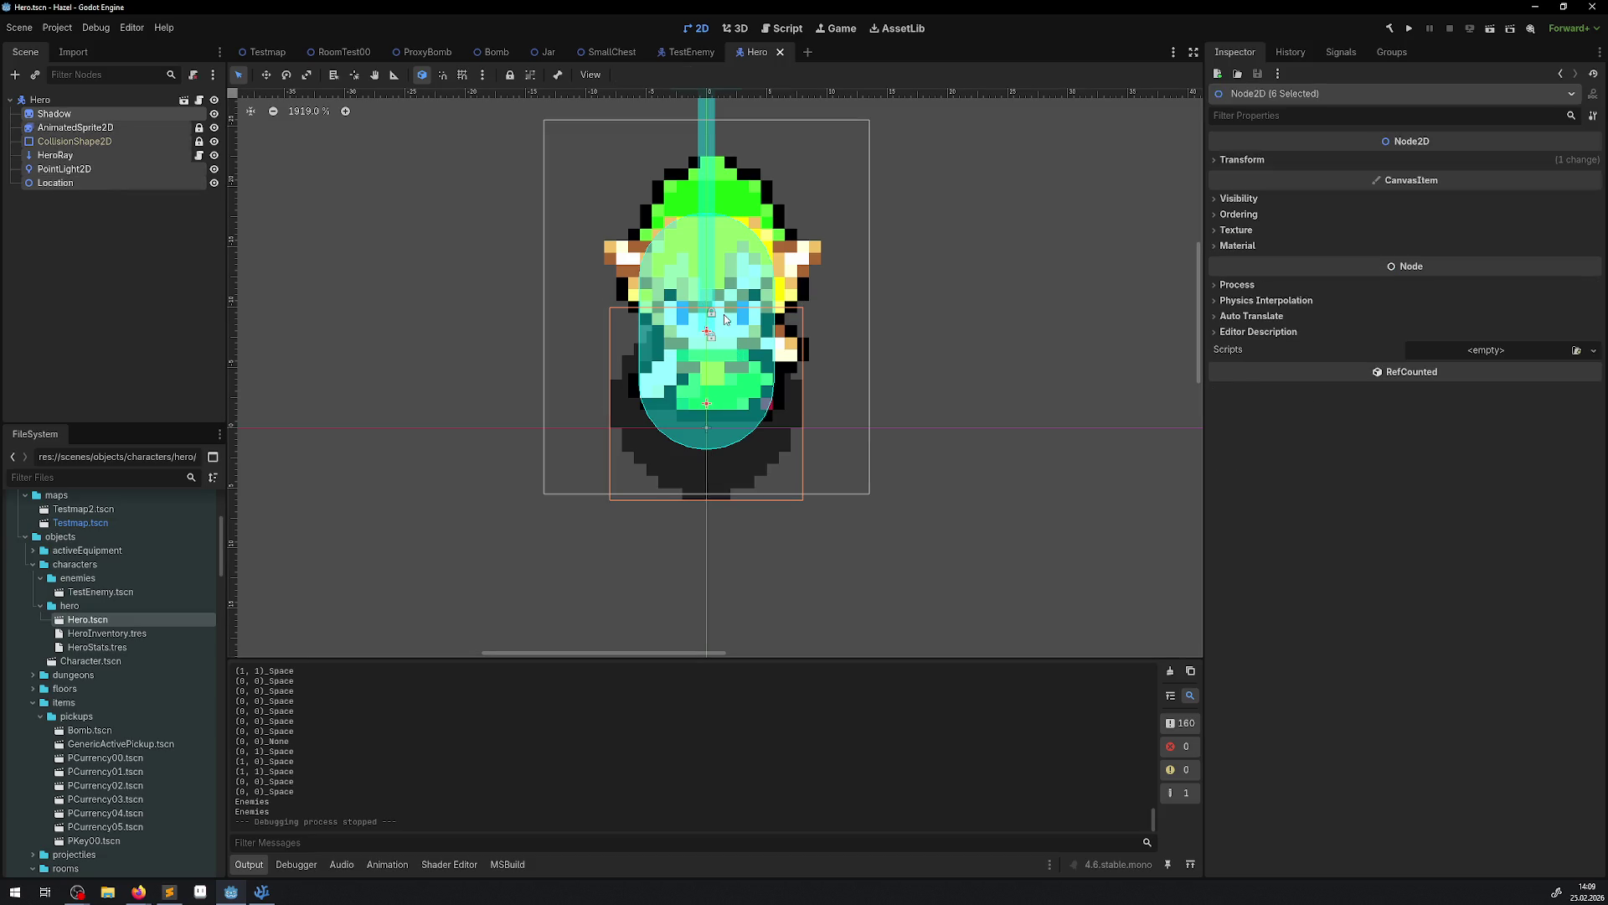
left_click_drag(726, 318, 725, 346)
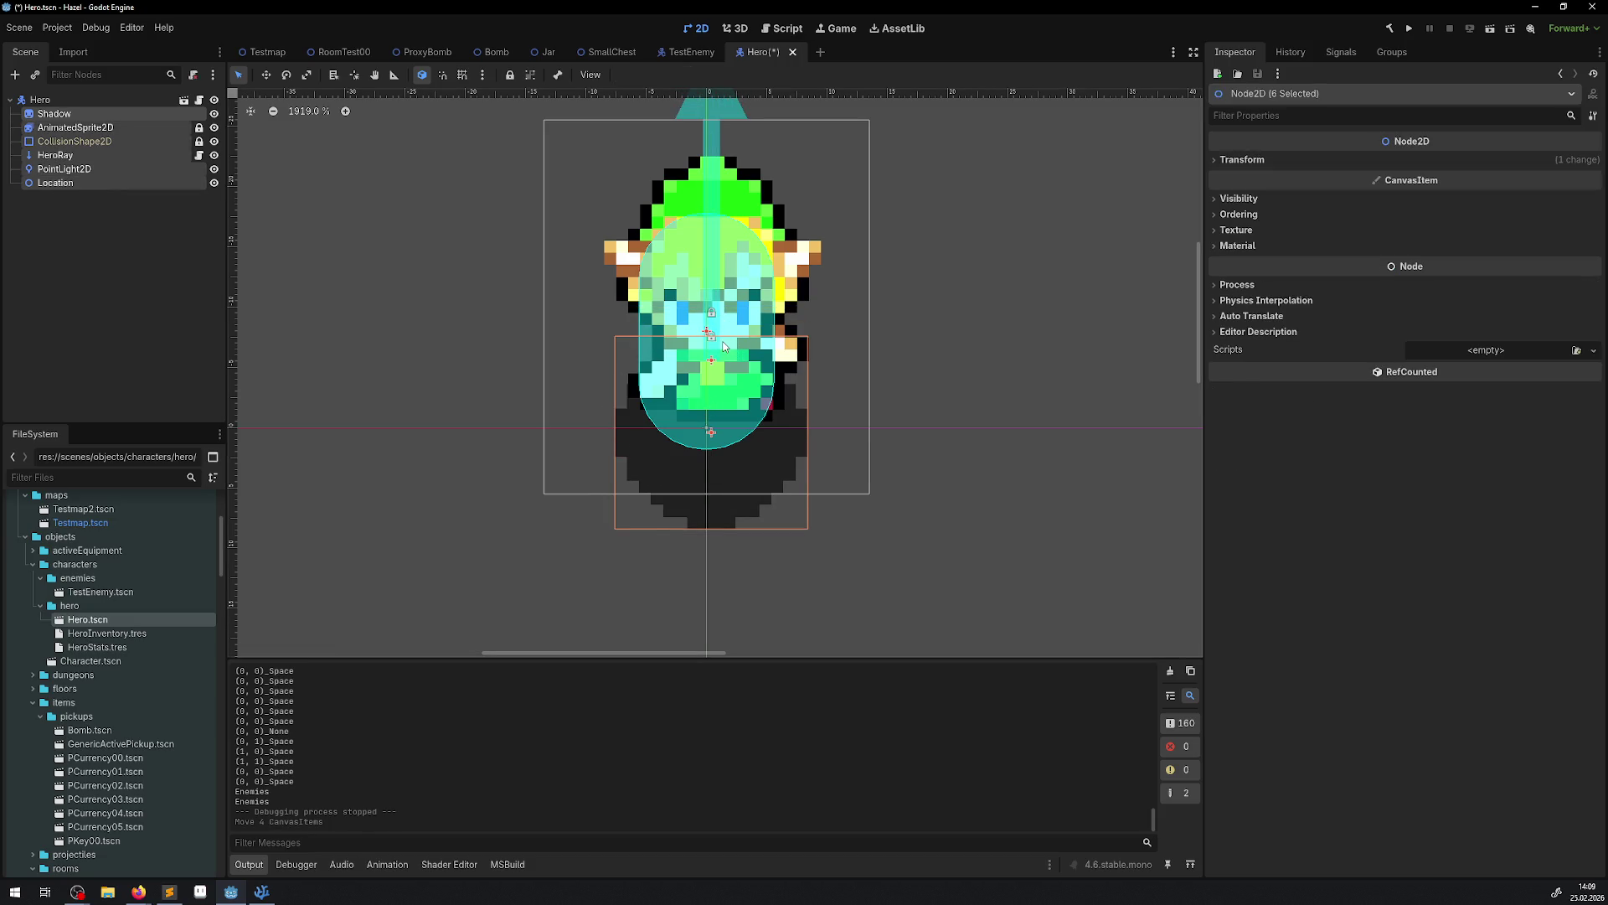
key("ctrl+z")
left_click(266, 75)
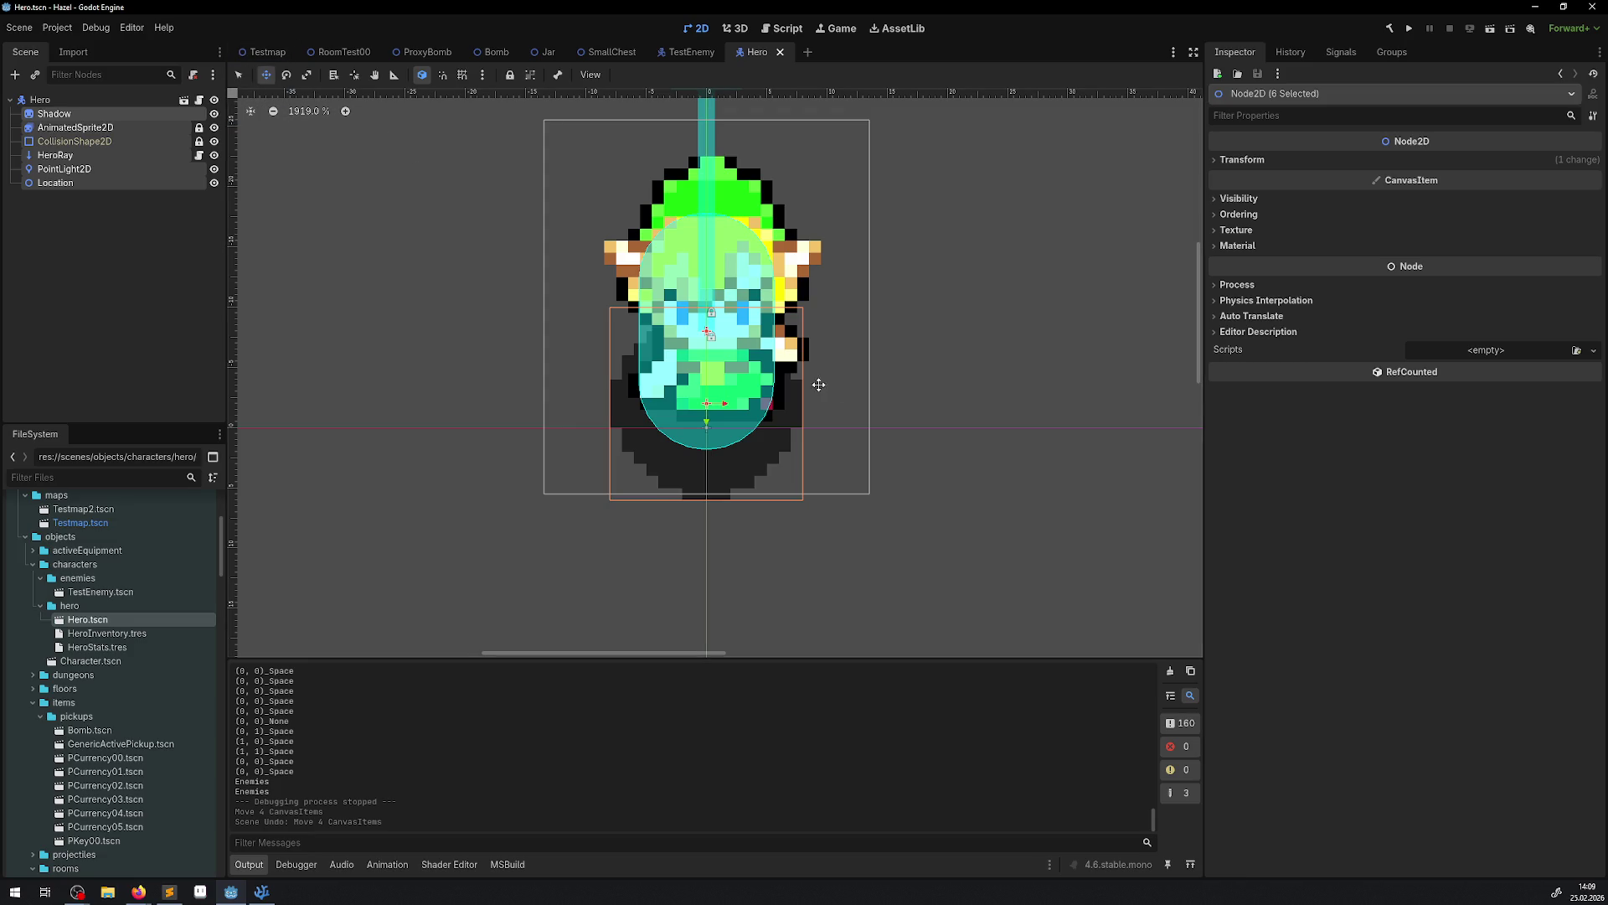
left_click_drag(743, 346, 736, 386)
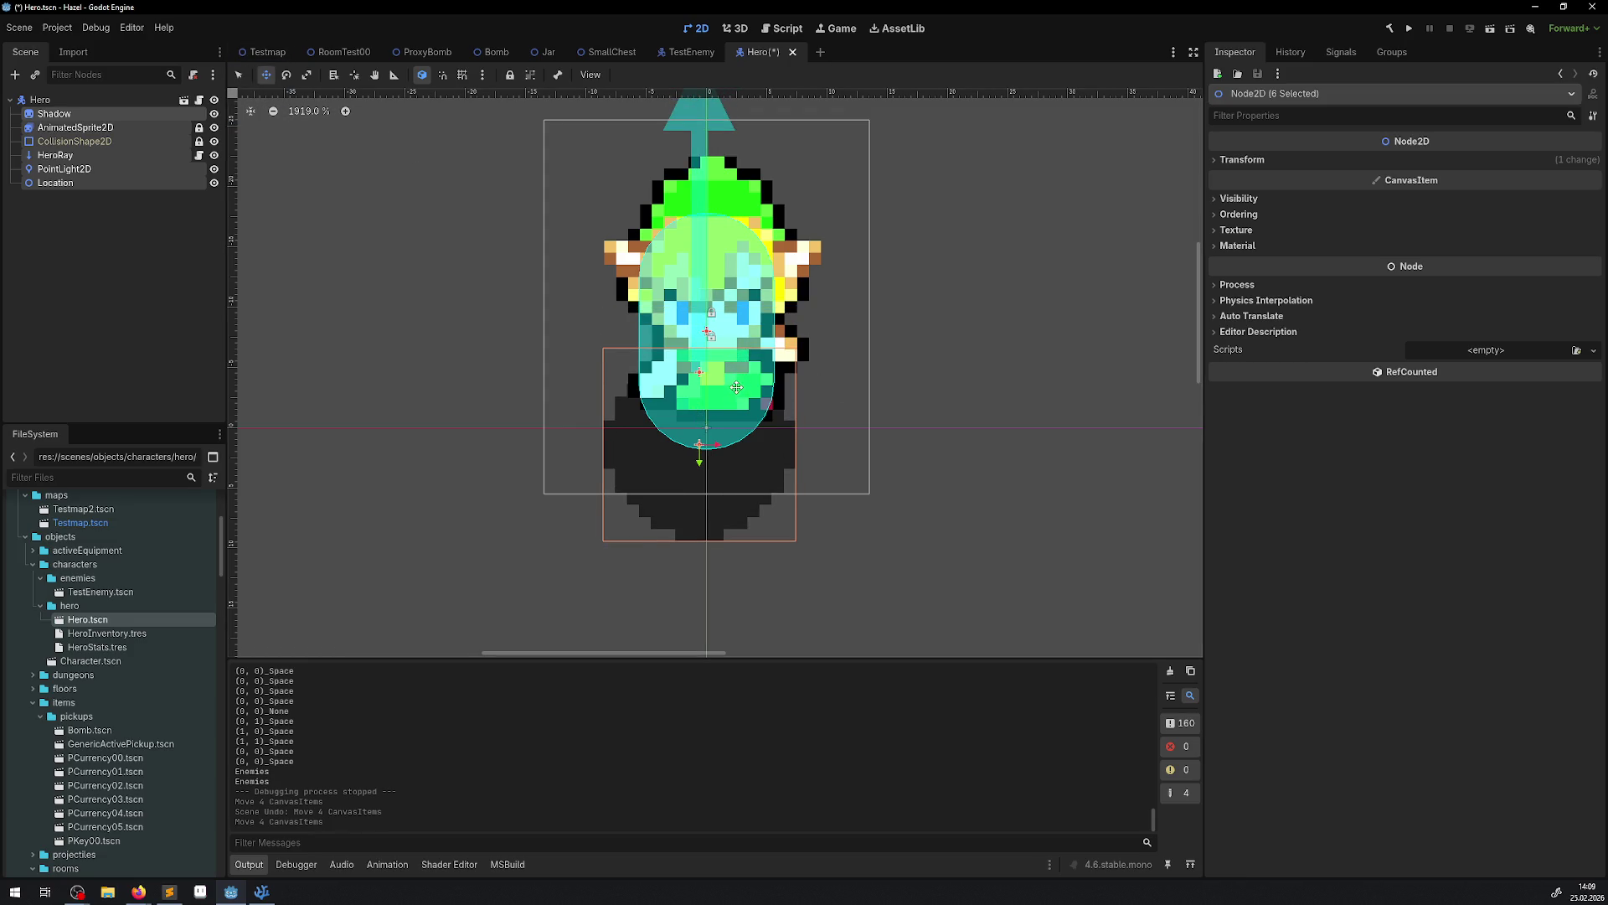
key("ctrl+z")
Reselect the six child nodes, try a left-down move, and undo it.
left_click(154, 260)
left_click(64, 181)
left_click(65, 114, "shift")
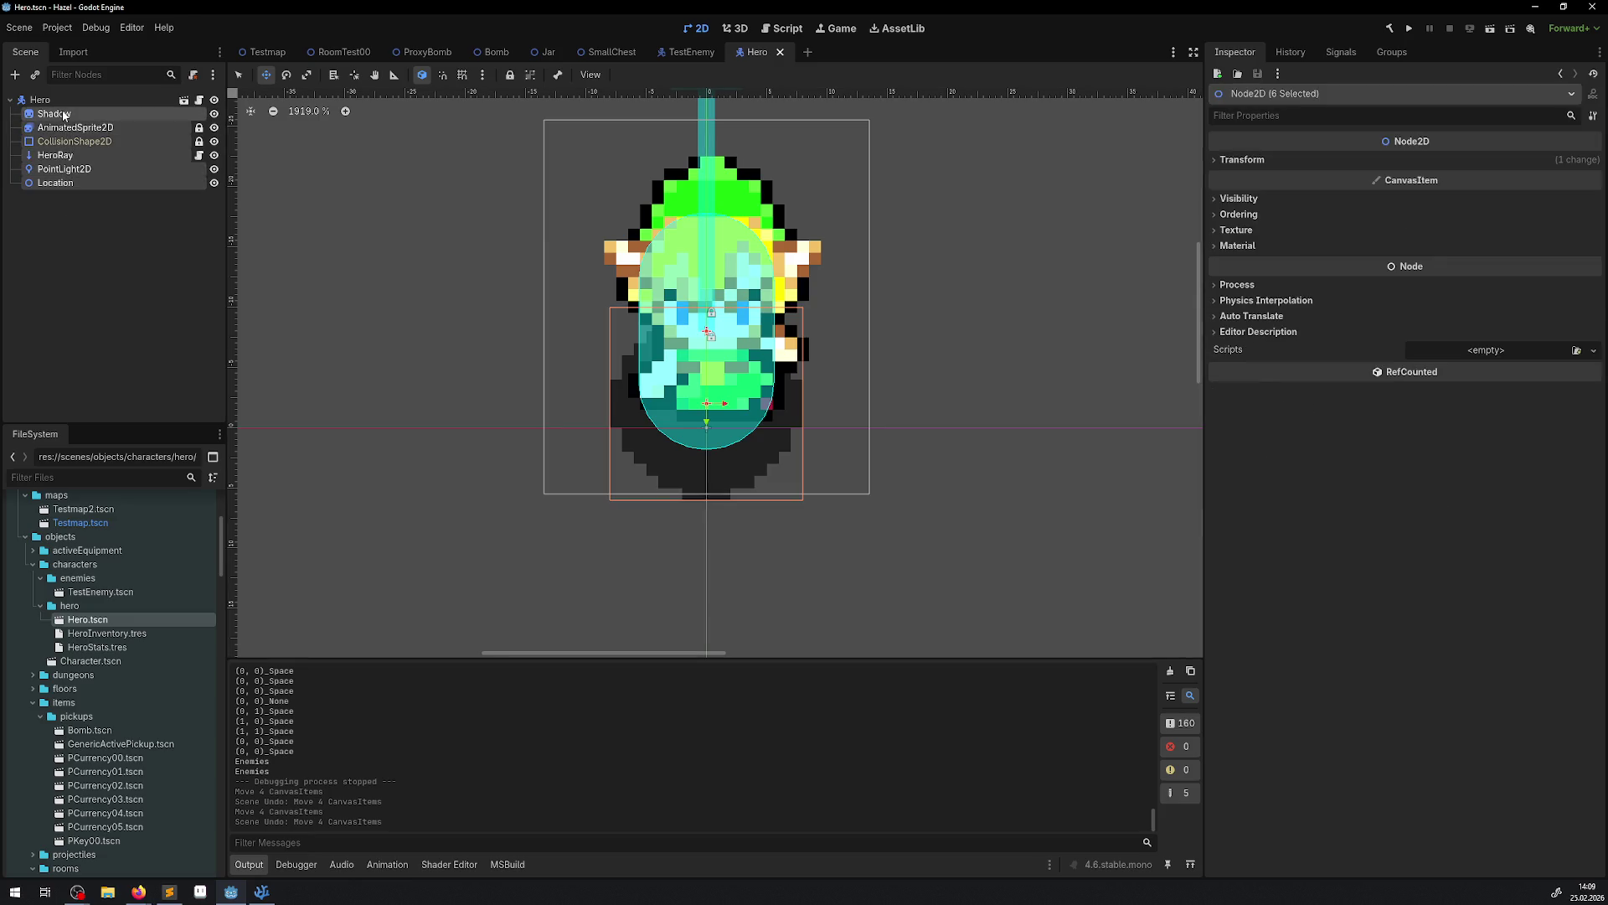
mouse_move(679, 313)
left_mouse_down()
mouse_move(741, 444)
mouse_move(548, 269)
mouse_move(515, 402)
left_mouse_up()
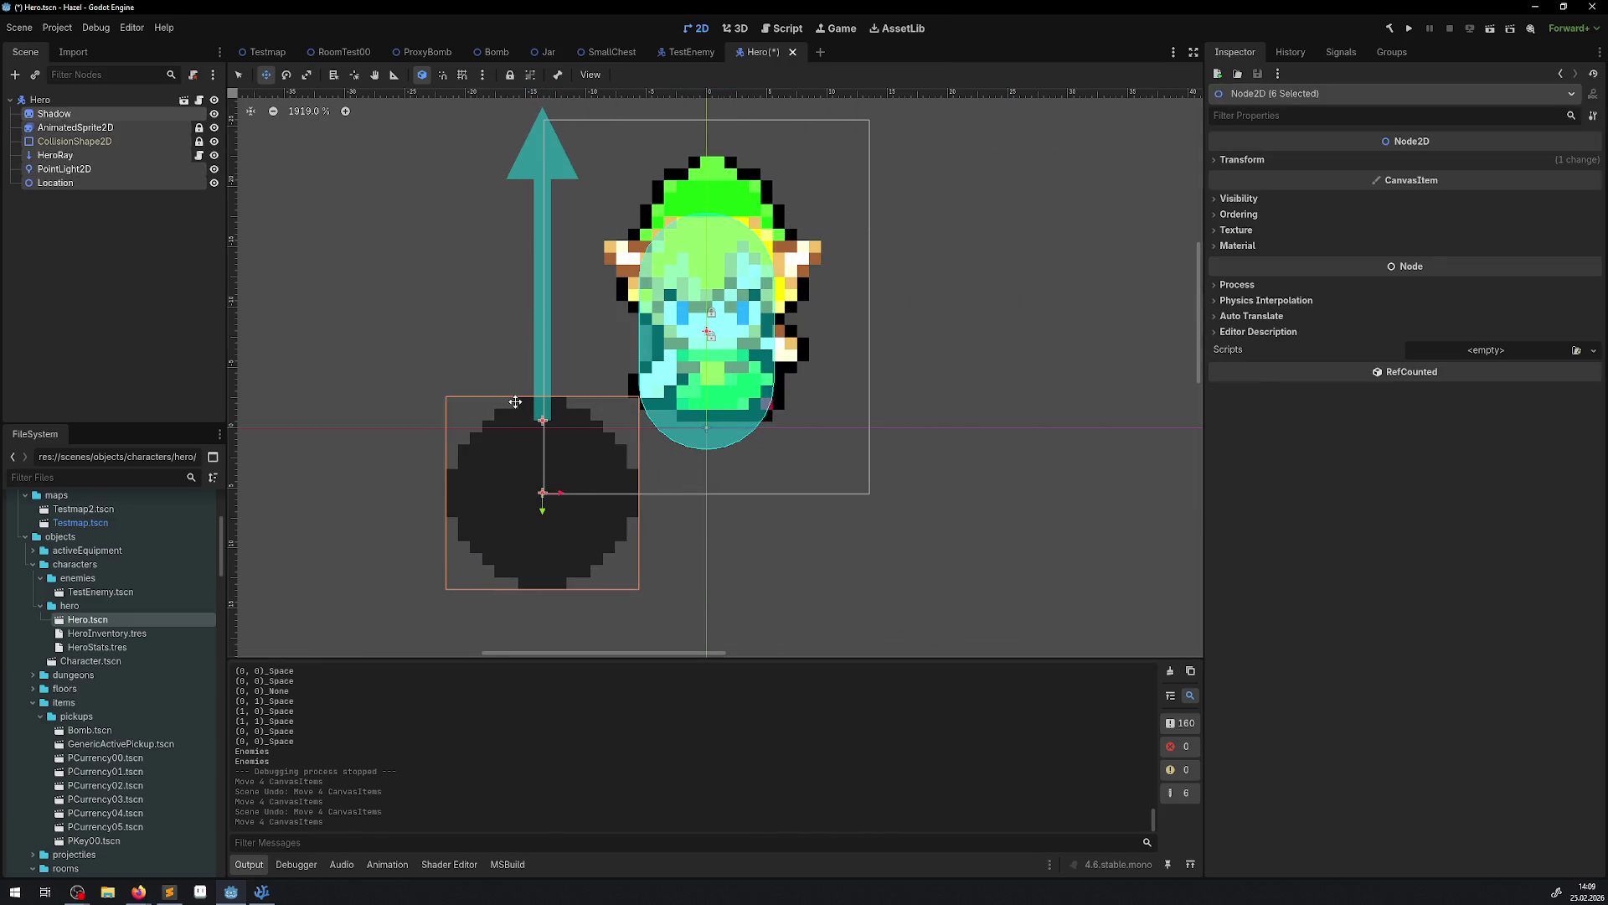
key("ctrl+z")
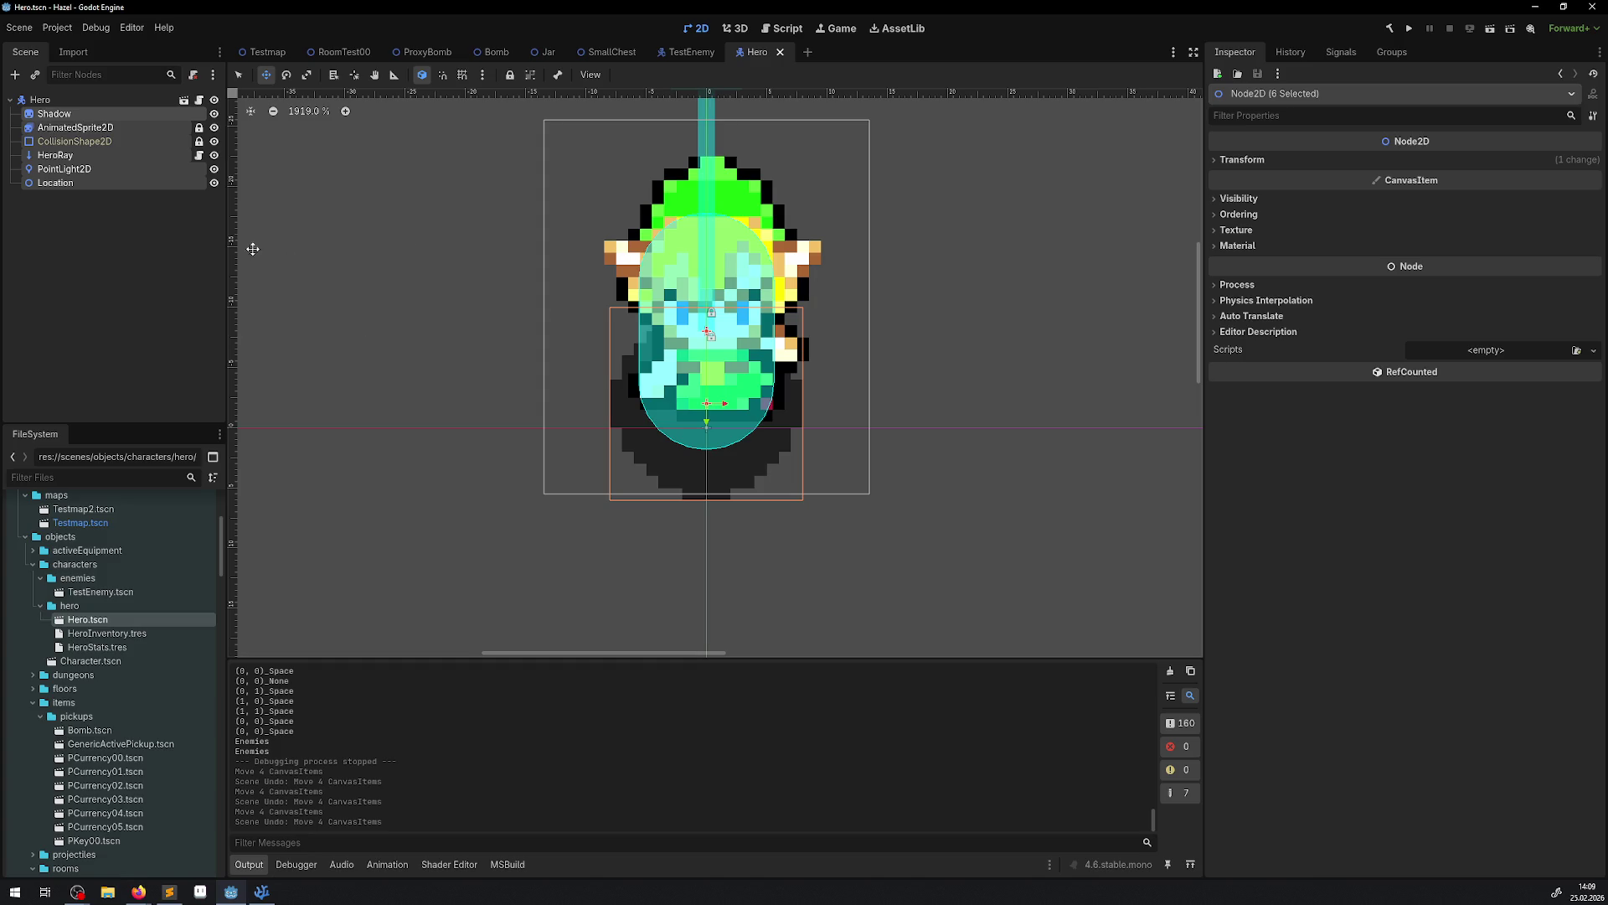
Inspect the Location, Shadow and AnimatedSprite2D nodes' properties.
left_click(52, 183)
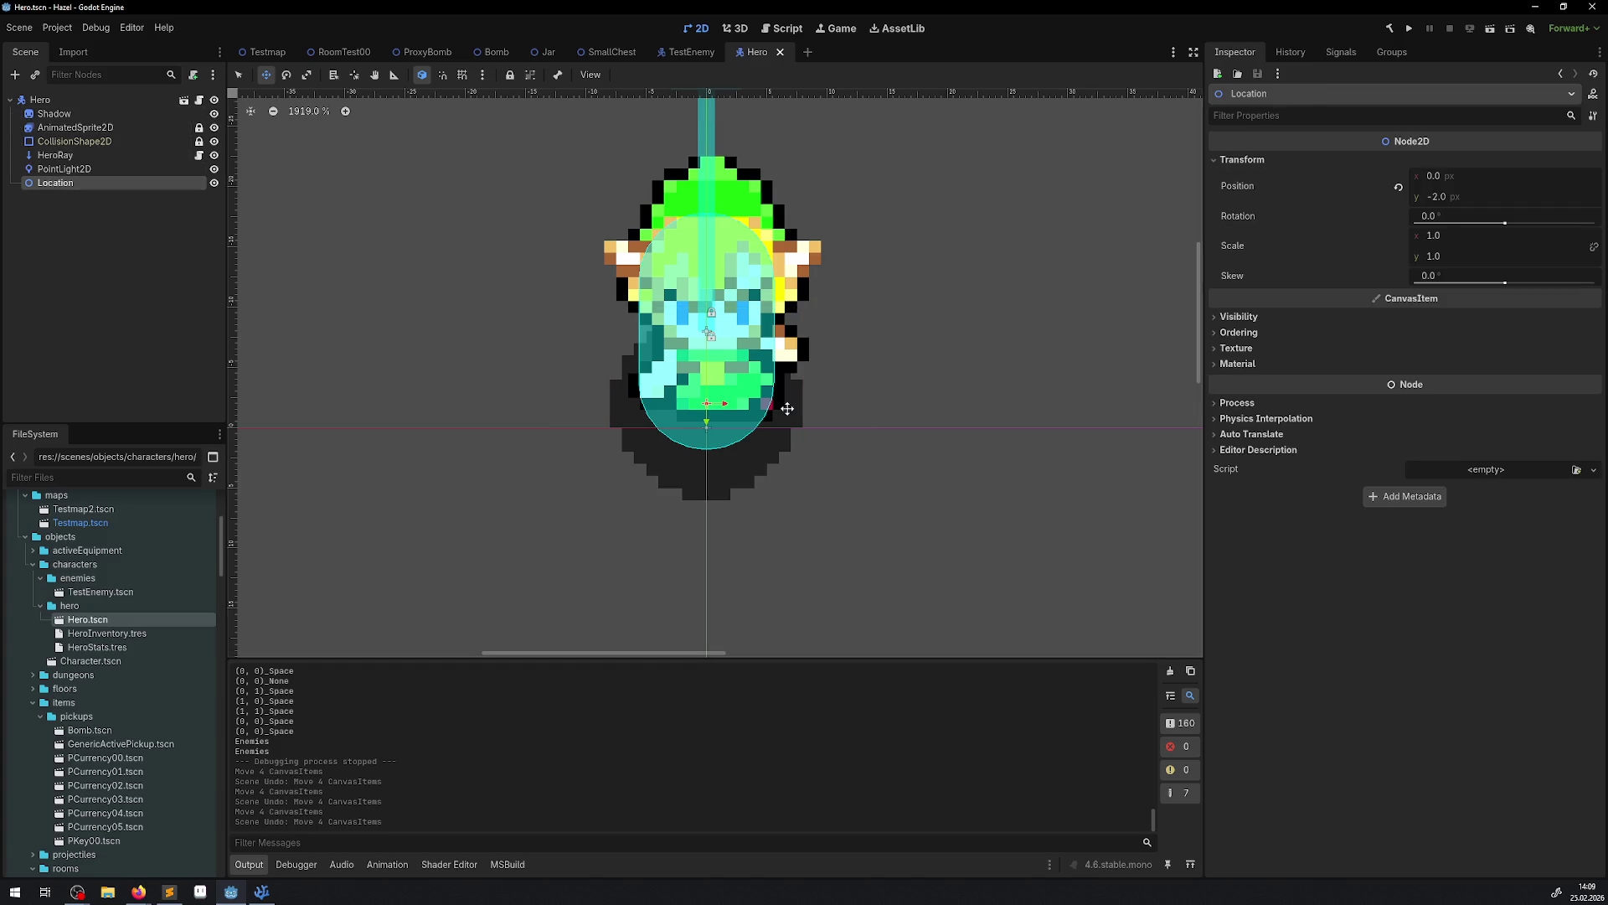
left_click(59, 114)
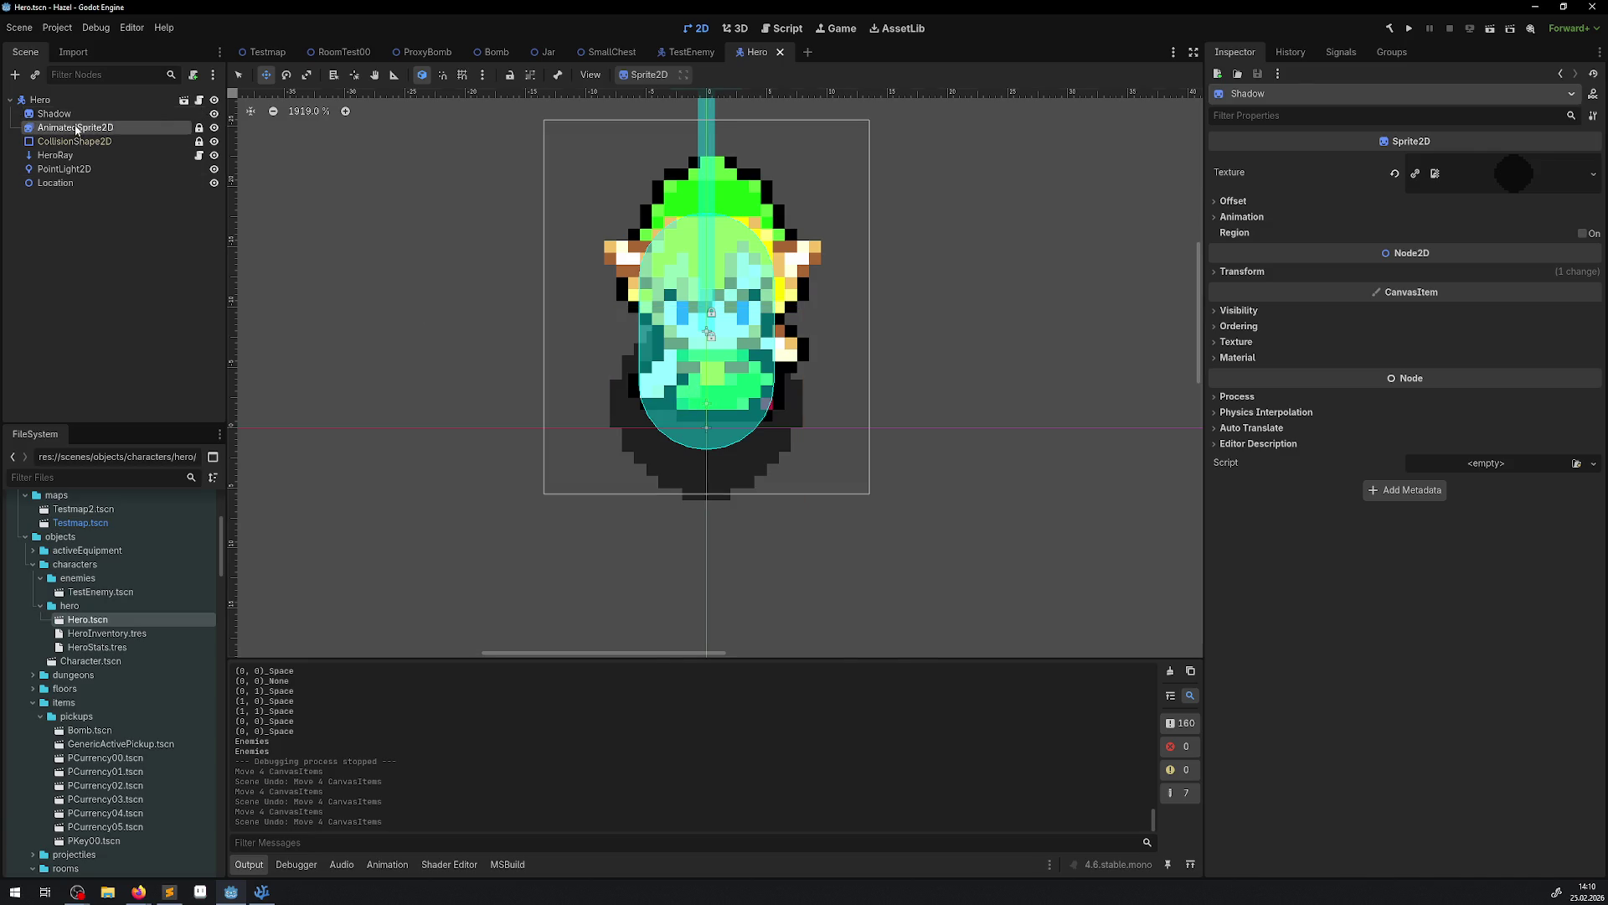
left_click(75, 127)
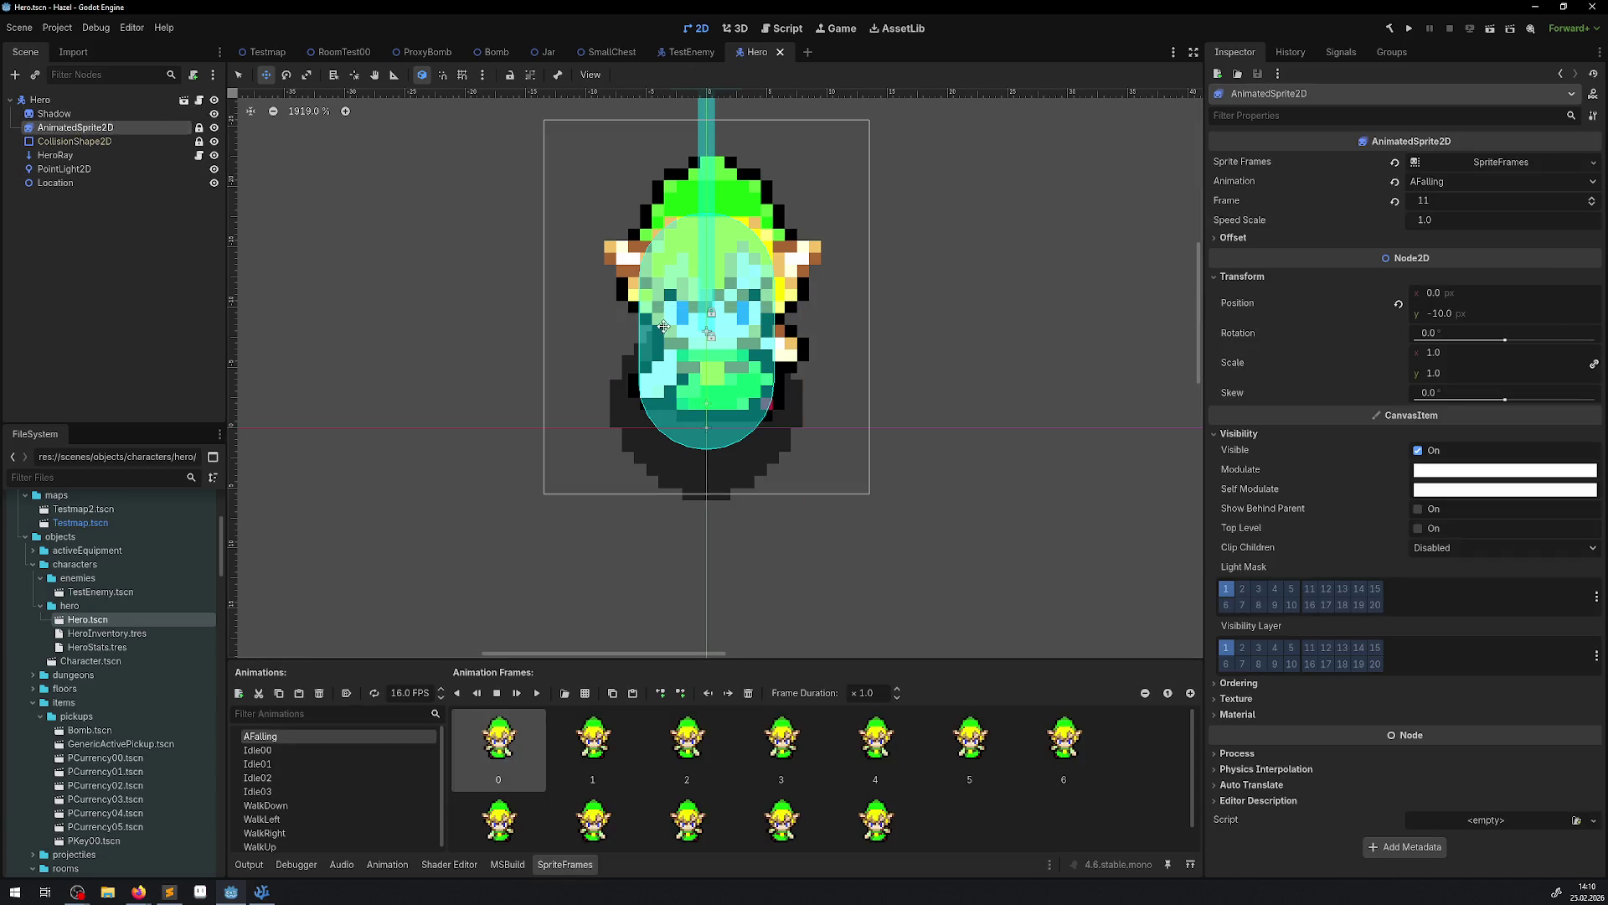
Unlock AnimatedSprite2D and CollisionShape2D, then drag all six child nodes down.
left_click(199, 127)
left_click(199, 141)
left_click(55, 113)
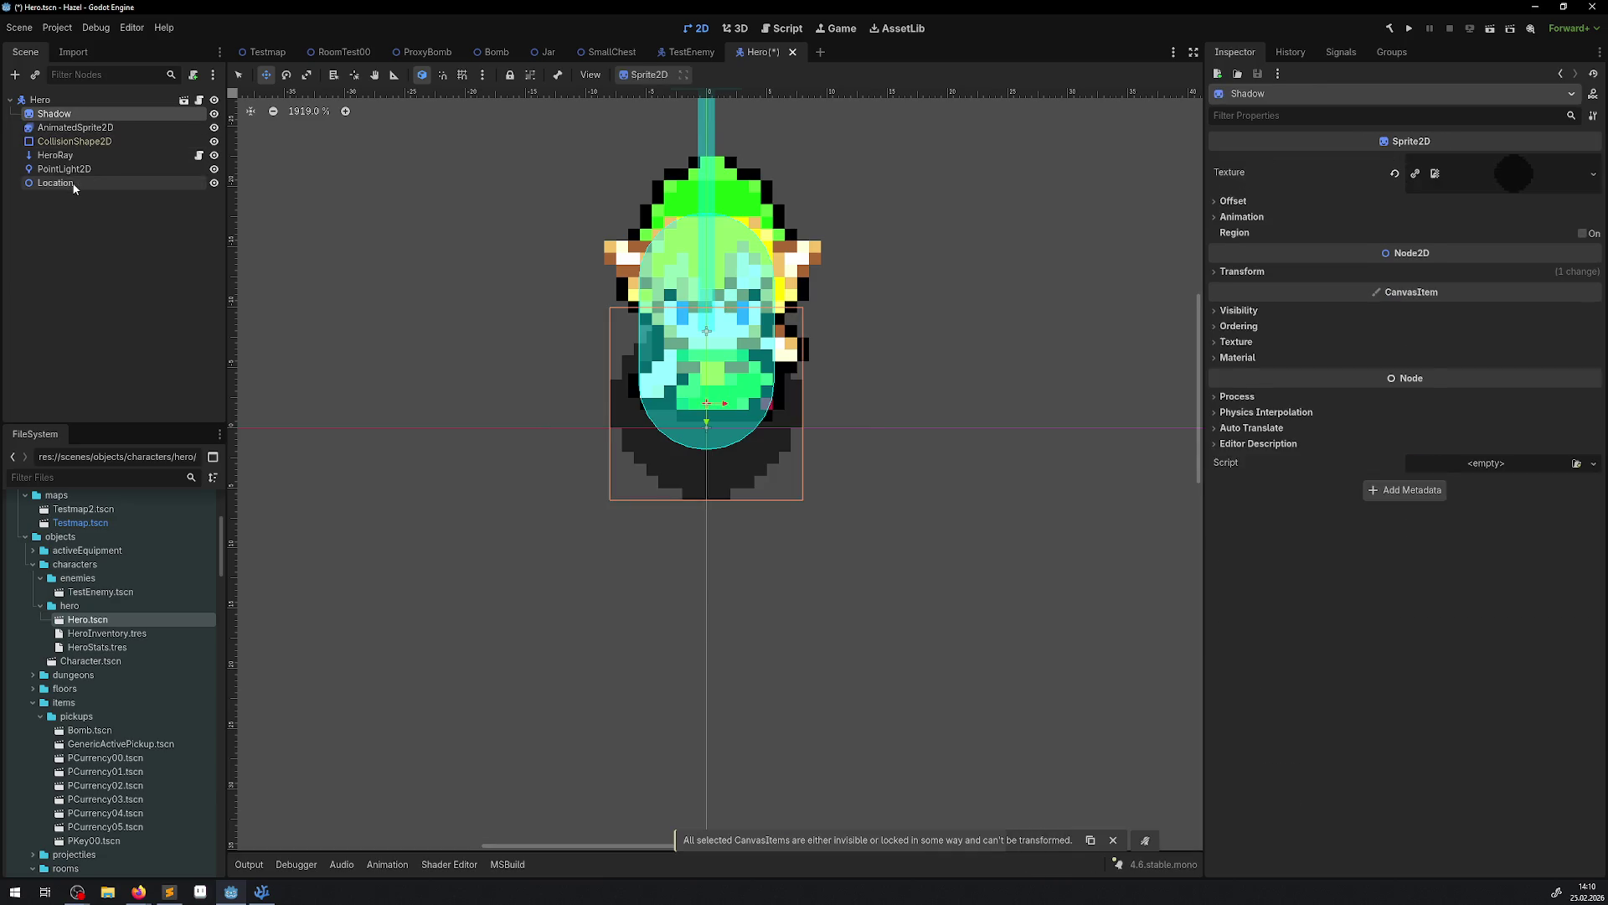
left_click(73, 184, "shift")
left_click_drag(687, 271, 675, 358)
Preview the AnimatedSprite2D's Idle01 and Idle00 animation frames.
left_click(85, 131)
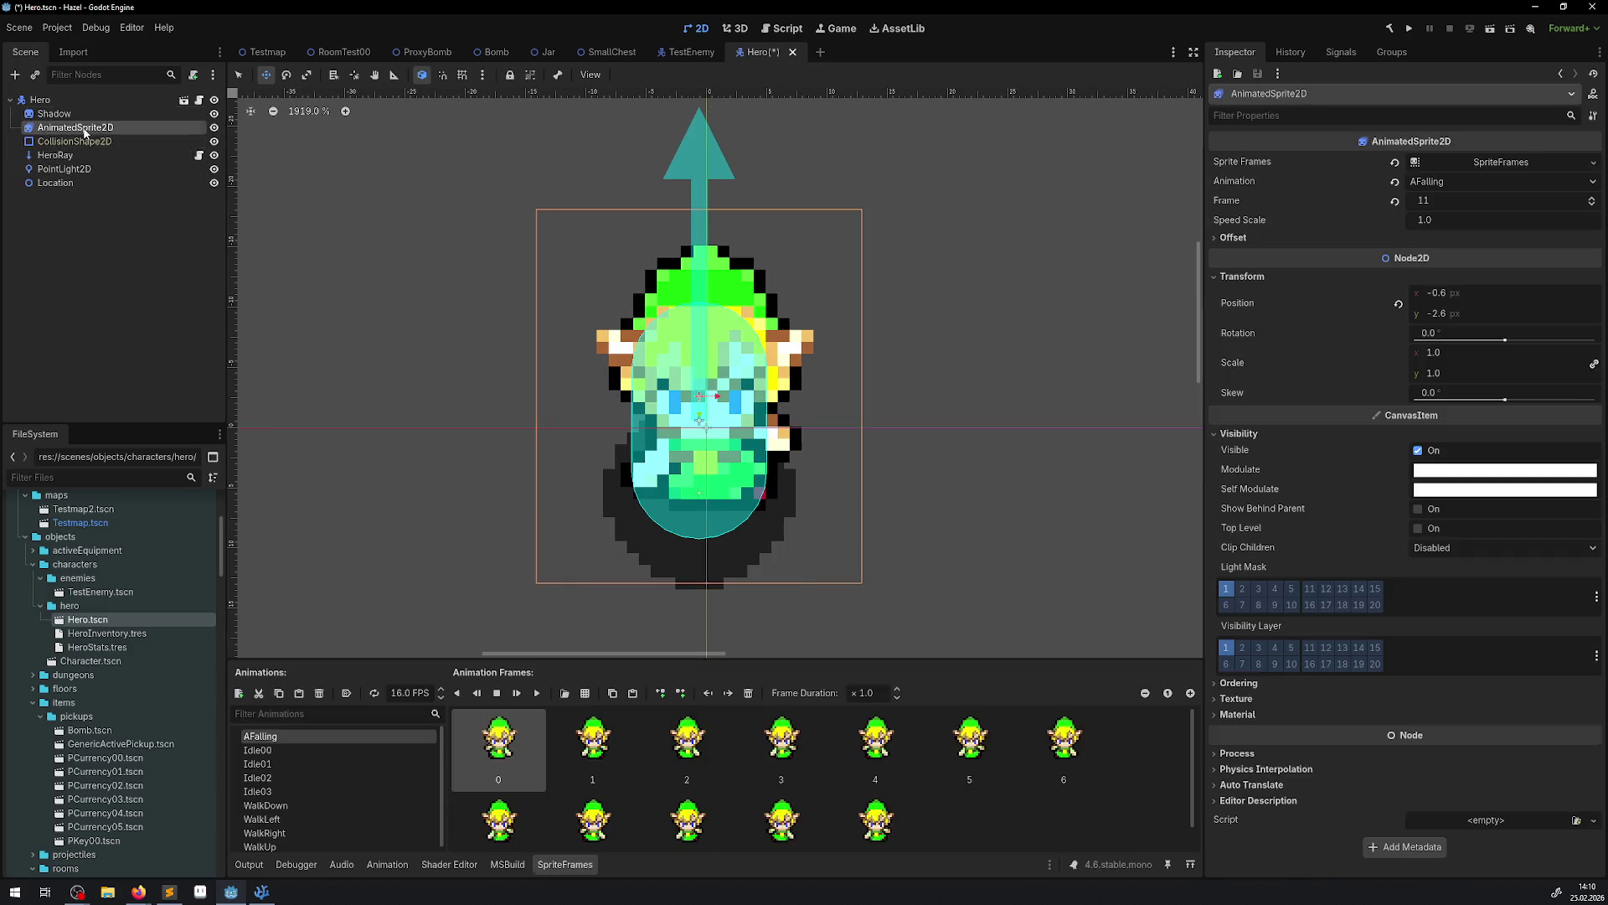
left_click(284, 759)
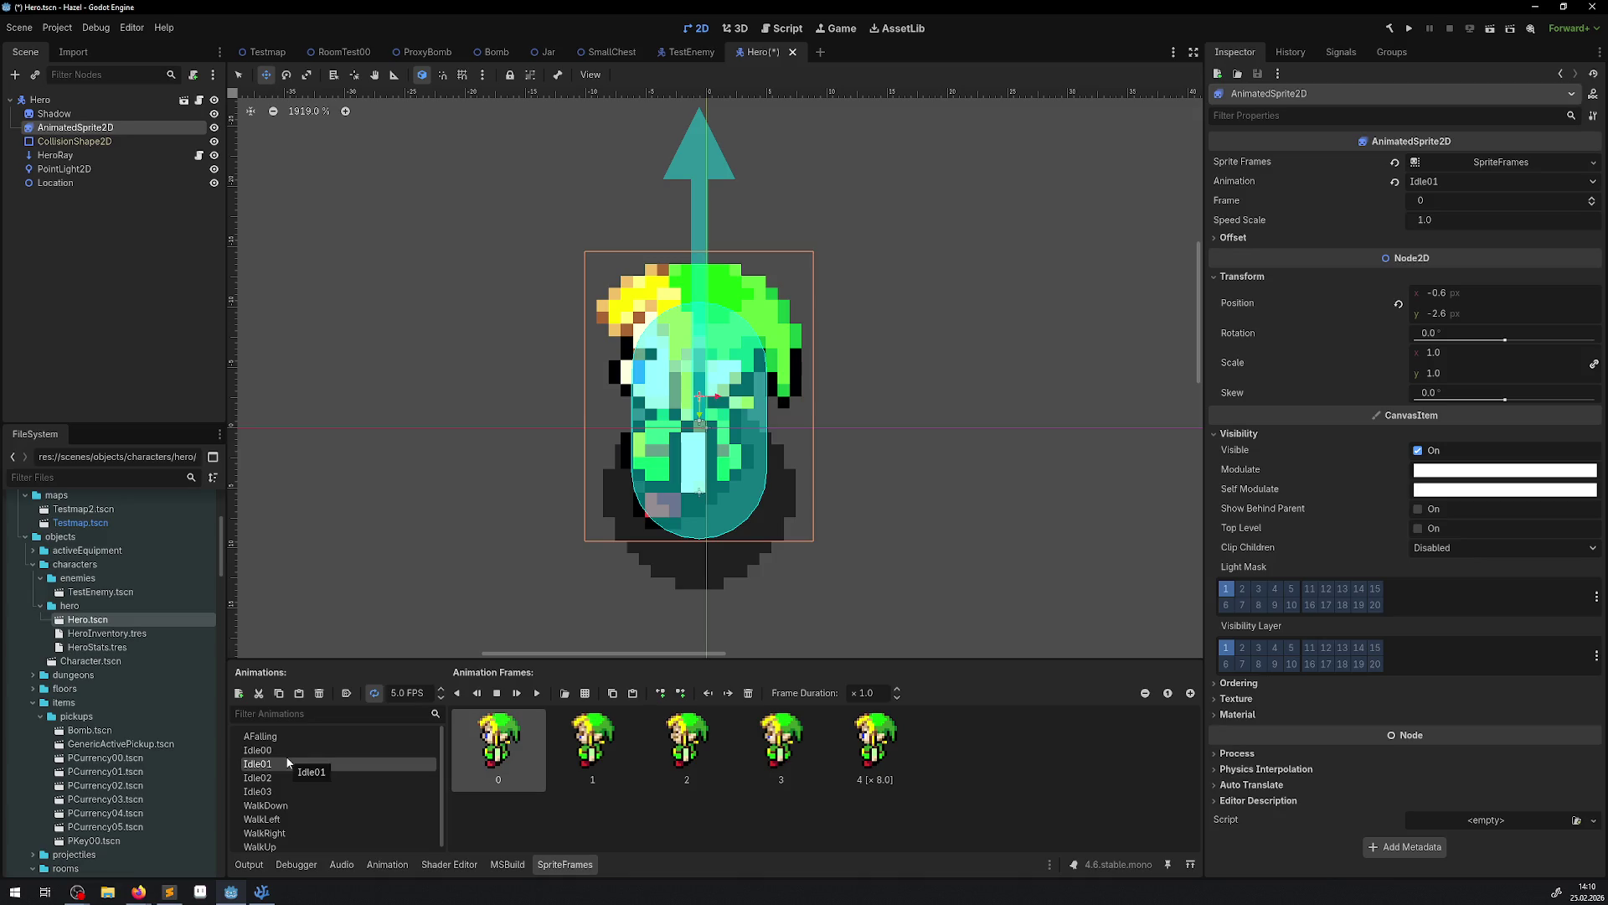
left_click(276, 753)
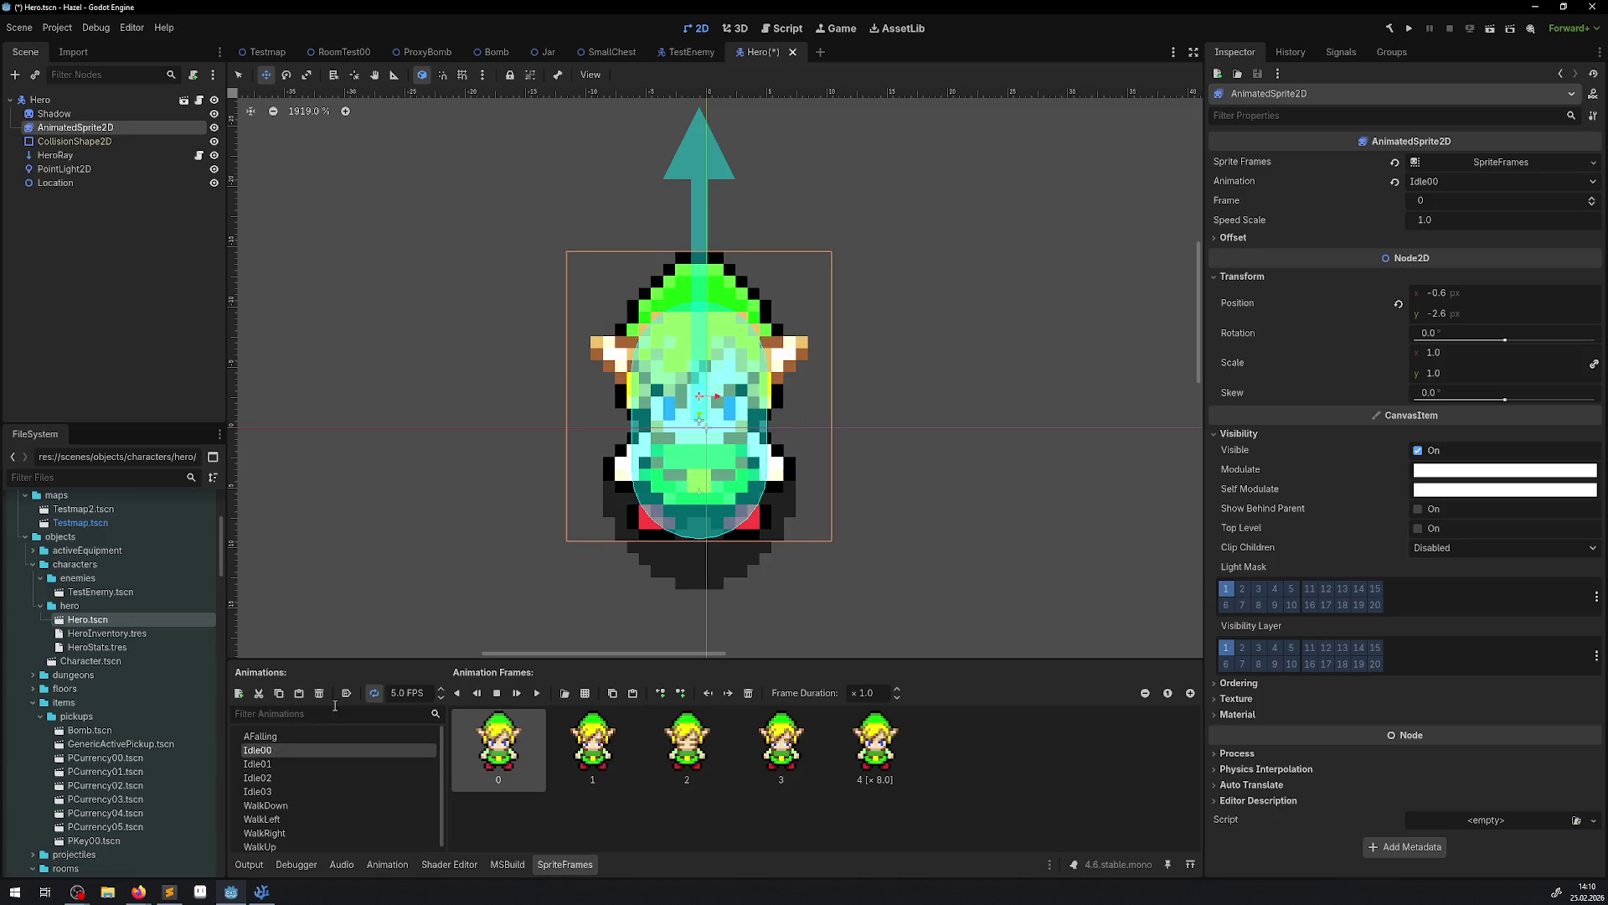
Reselect all six child nodes and move them one pixel left.
left_click(78, 177, "shift")
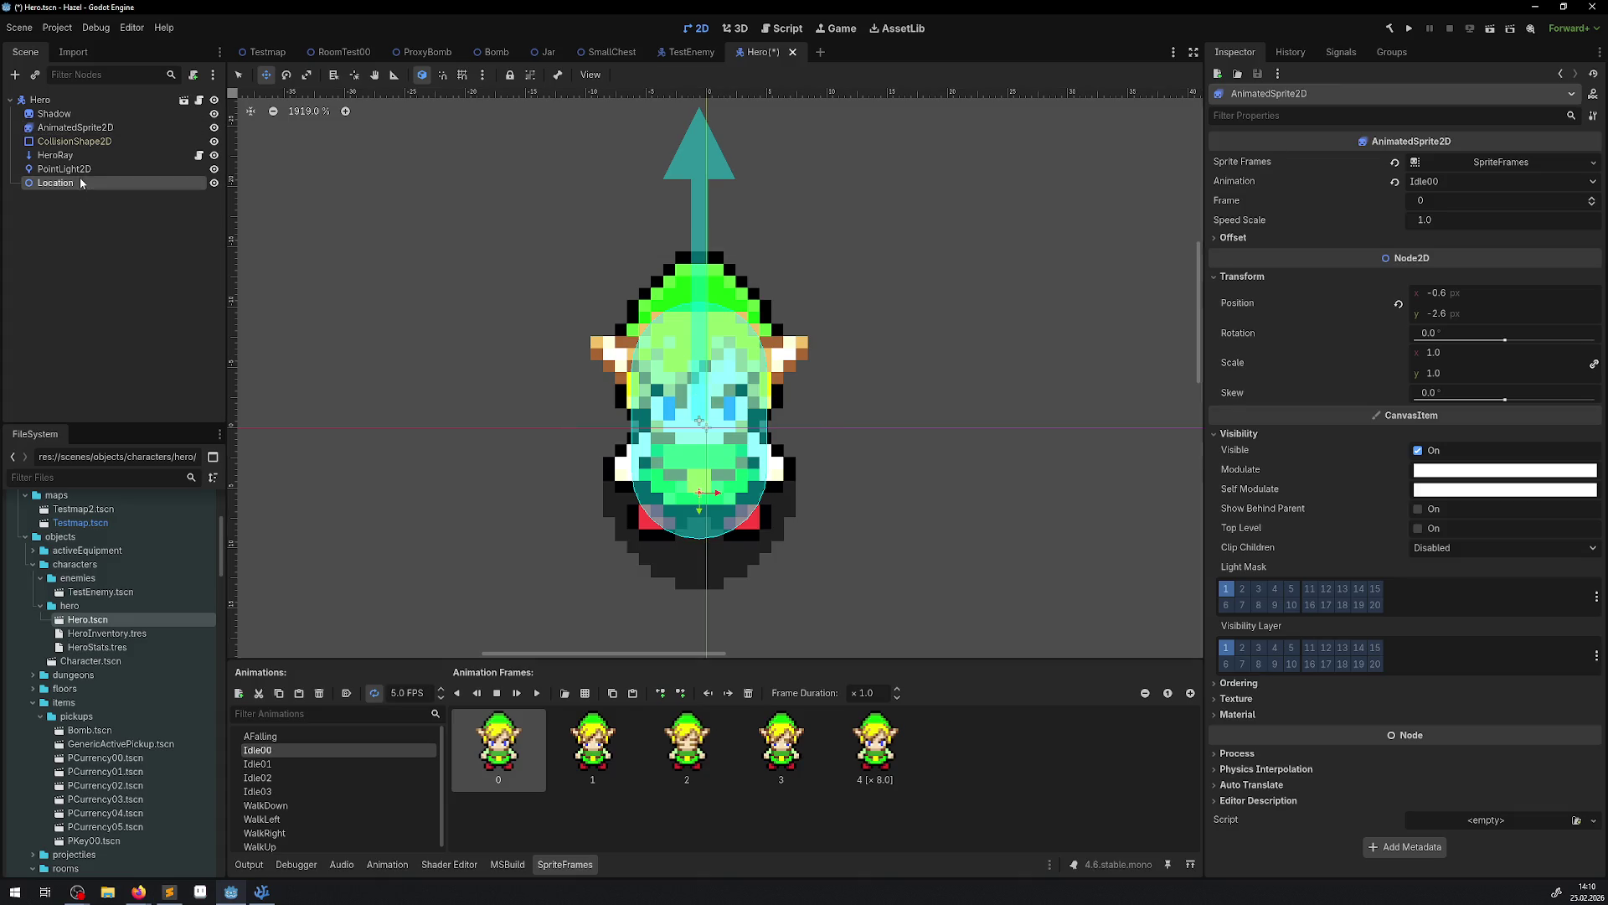
left_click(55, 113, "shift")
mouse_move(704, 482)
left_mouse_down()
mouse_move(727, 495)
mouse_move(715, 485)
left_mouse_up()
Compare the Hero with TestEnemy's centred capsule, zooming in on the Hero scene.
left_click(691, 52)
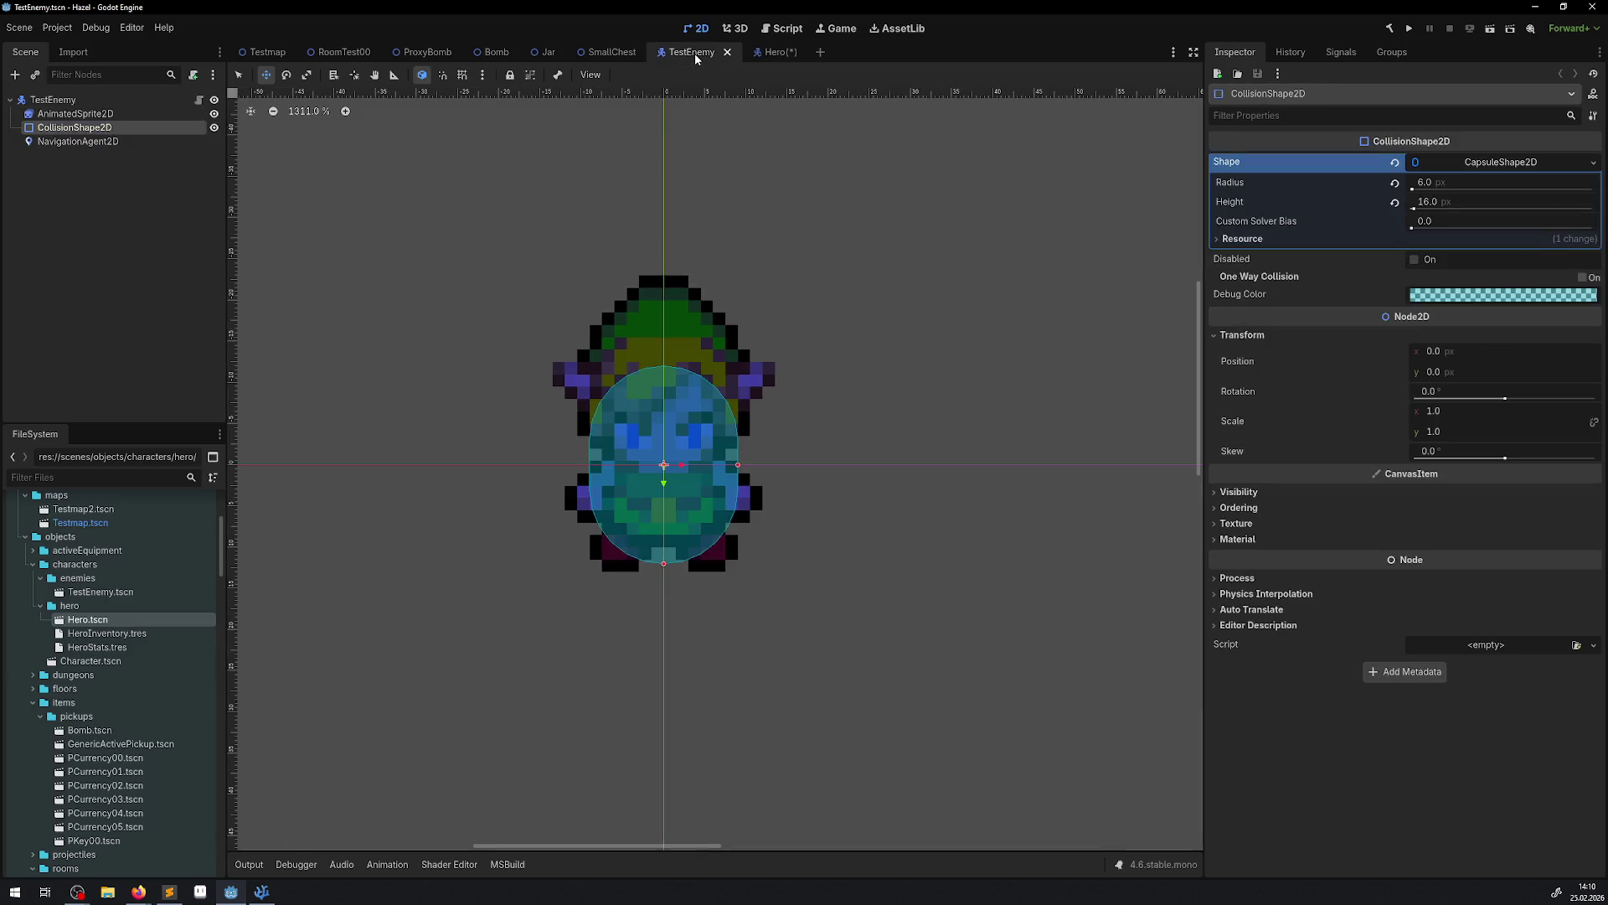
scroll(685, 543, "up", 5)
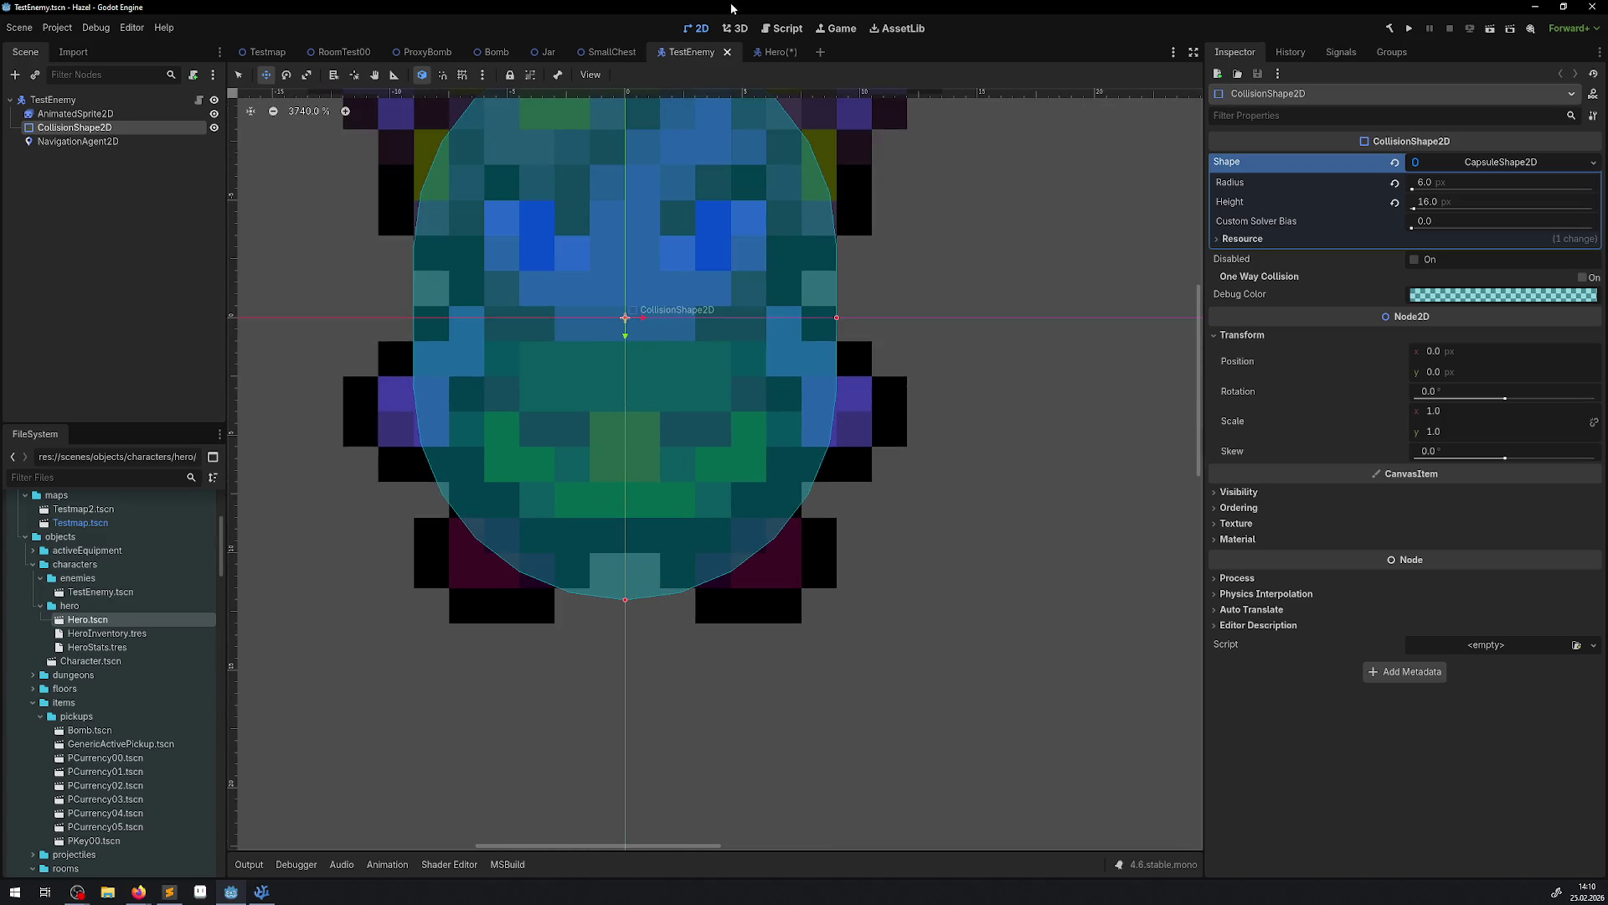
left_click(779, 52)
scroll(718, 412, "up", 5)
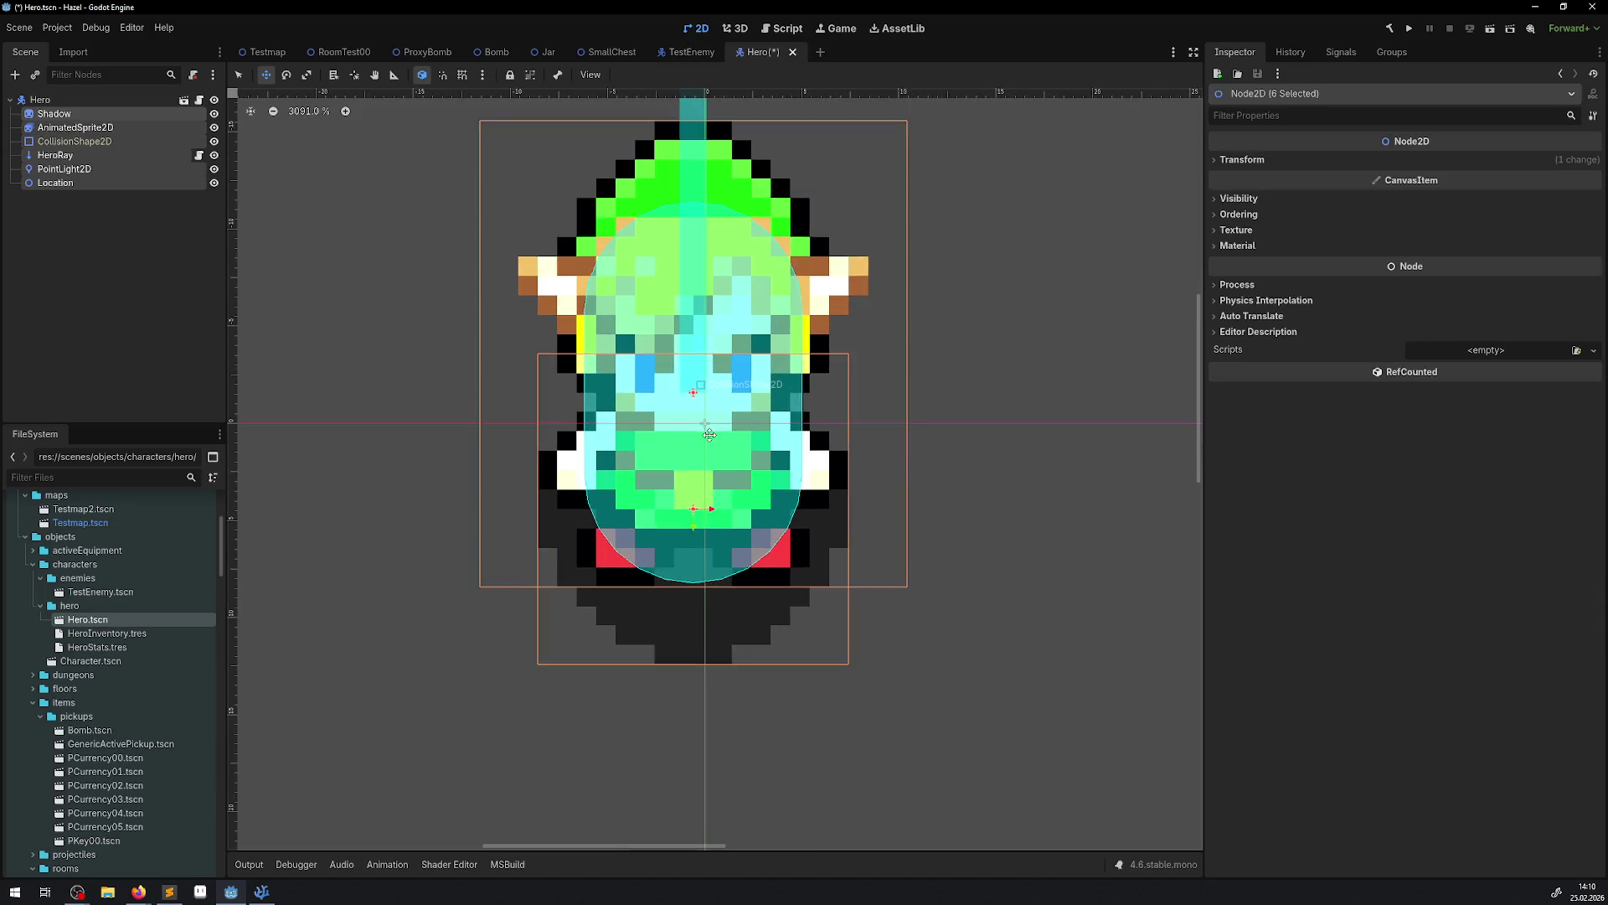
scroll(718, 411, "up", 1)
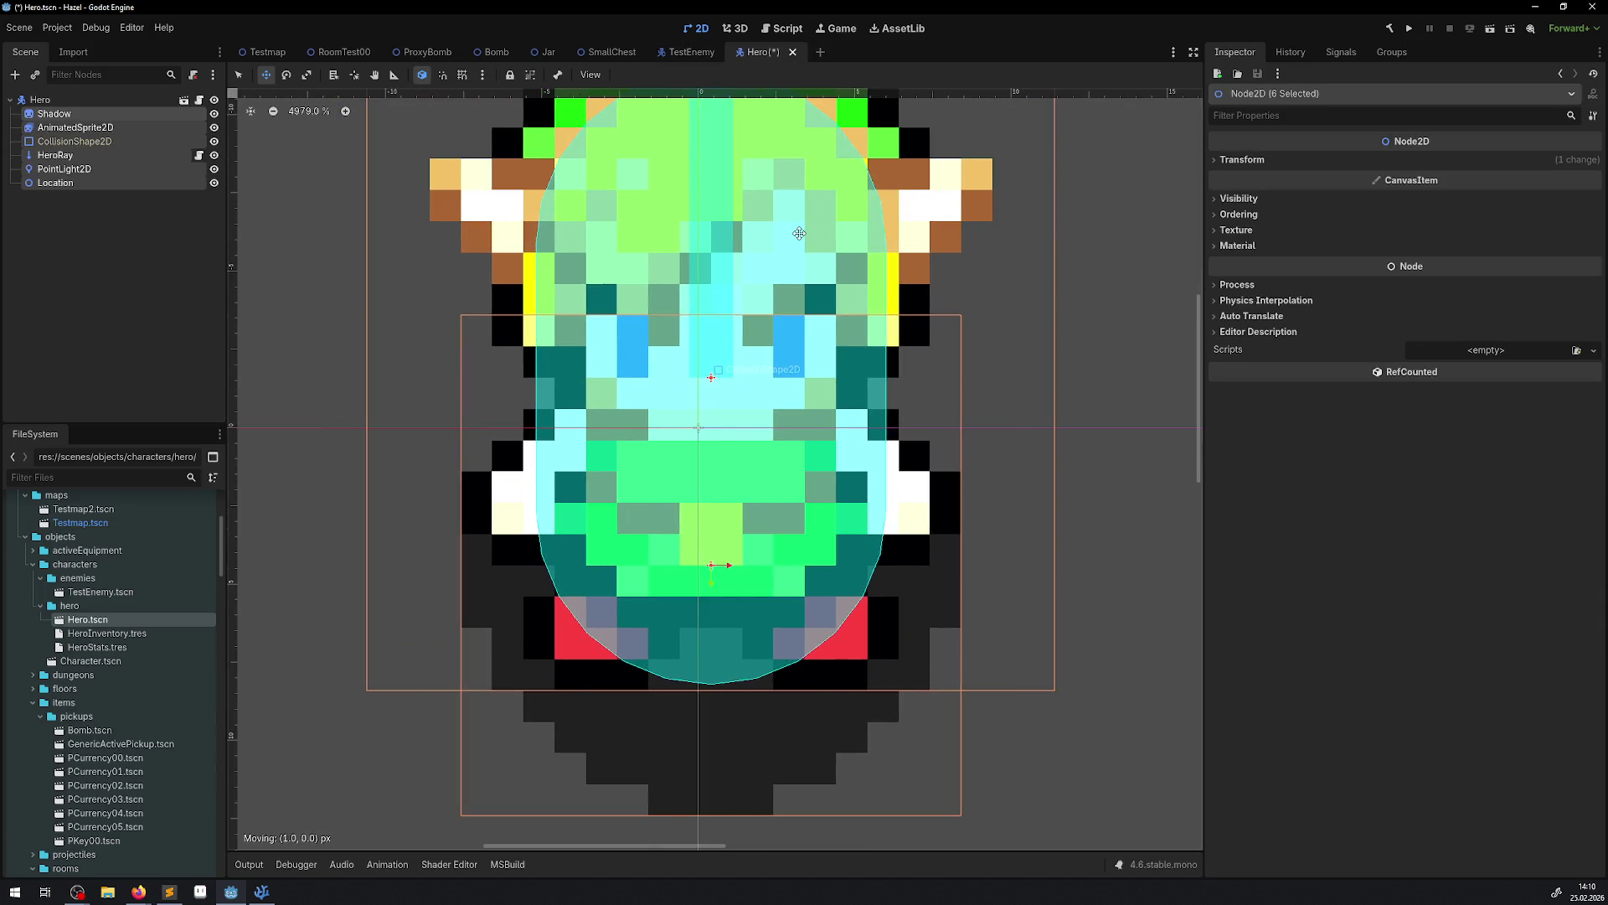
Nudge the selected nodes a pixel right and left, then inspect the TestEnemy root.
key("Right")
key("Left")
key("Right")
key("Left")
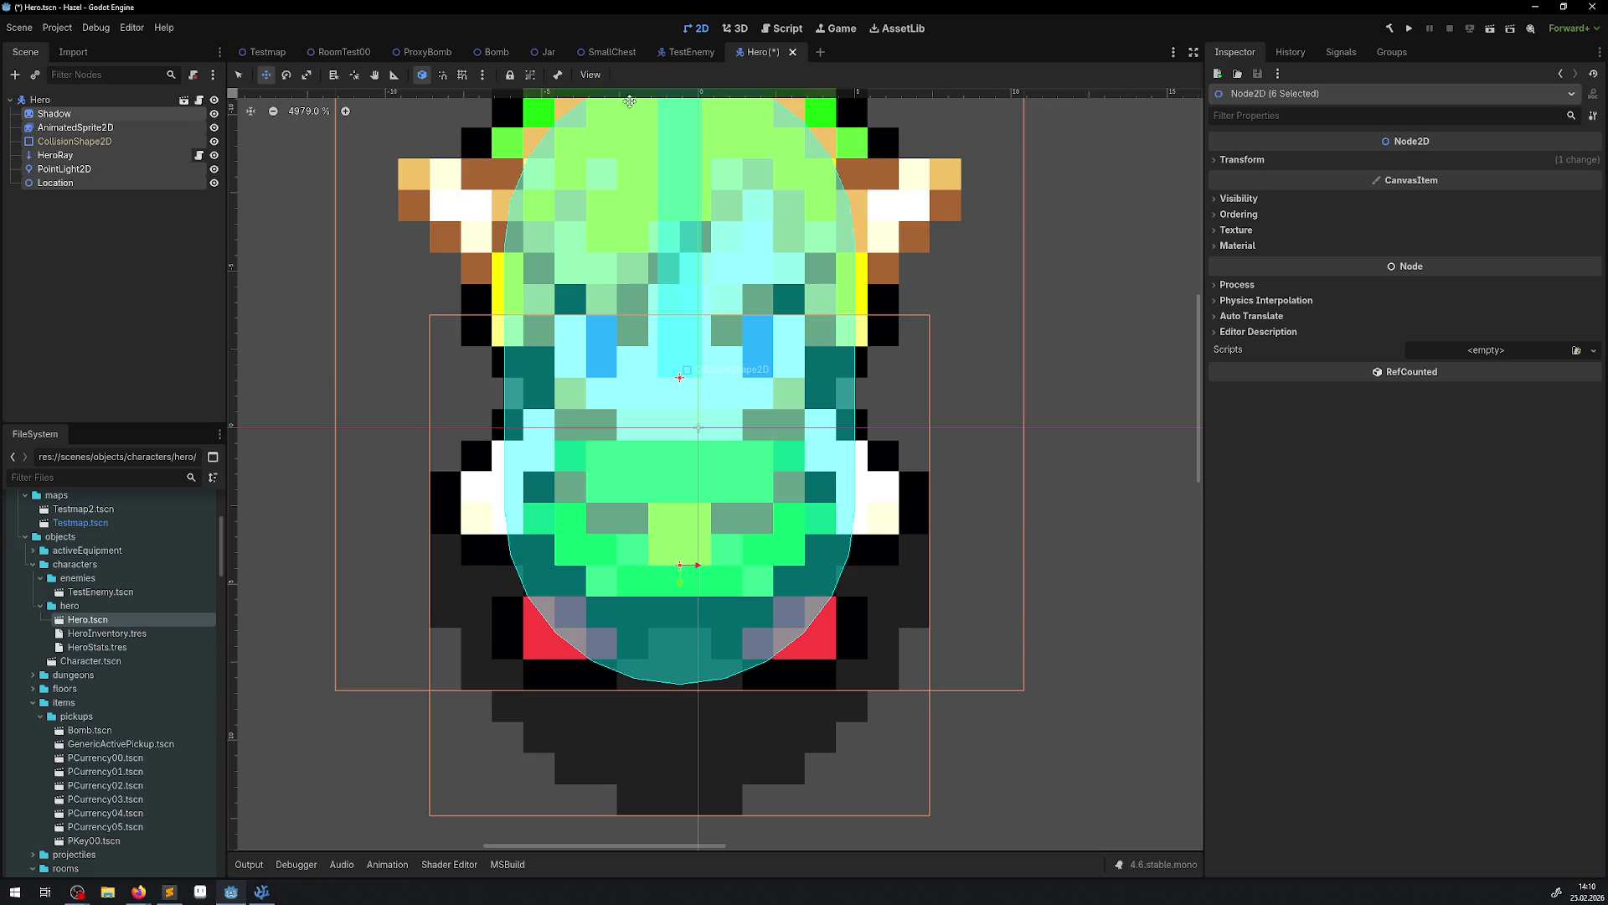
left_click(675, 52)
left_click(53, 100)
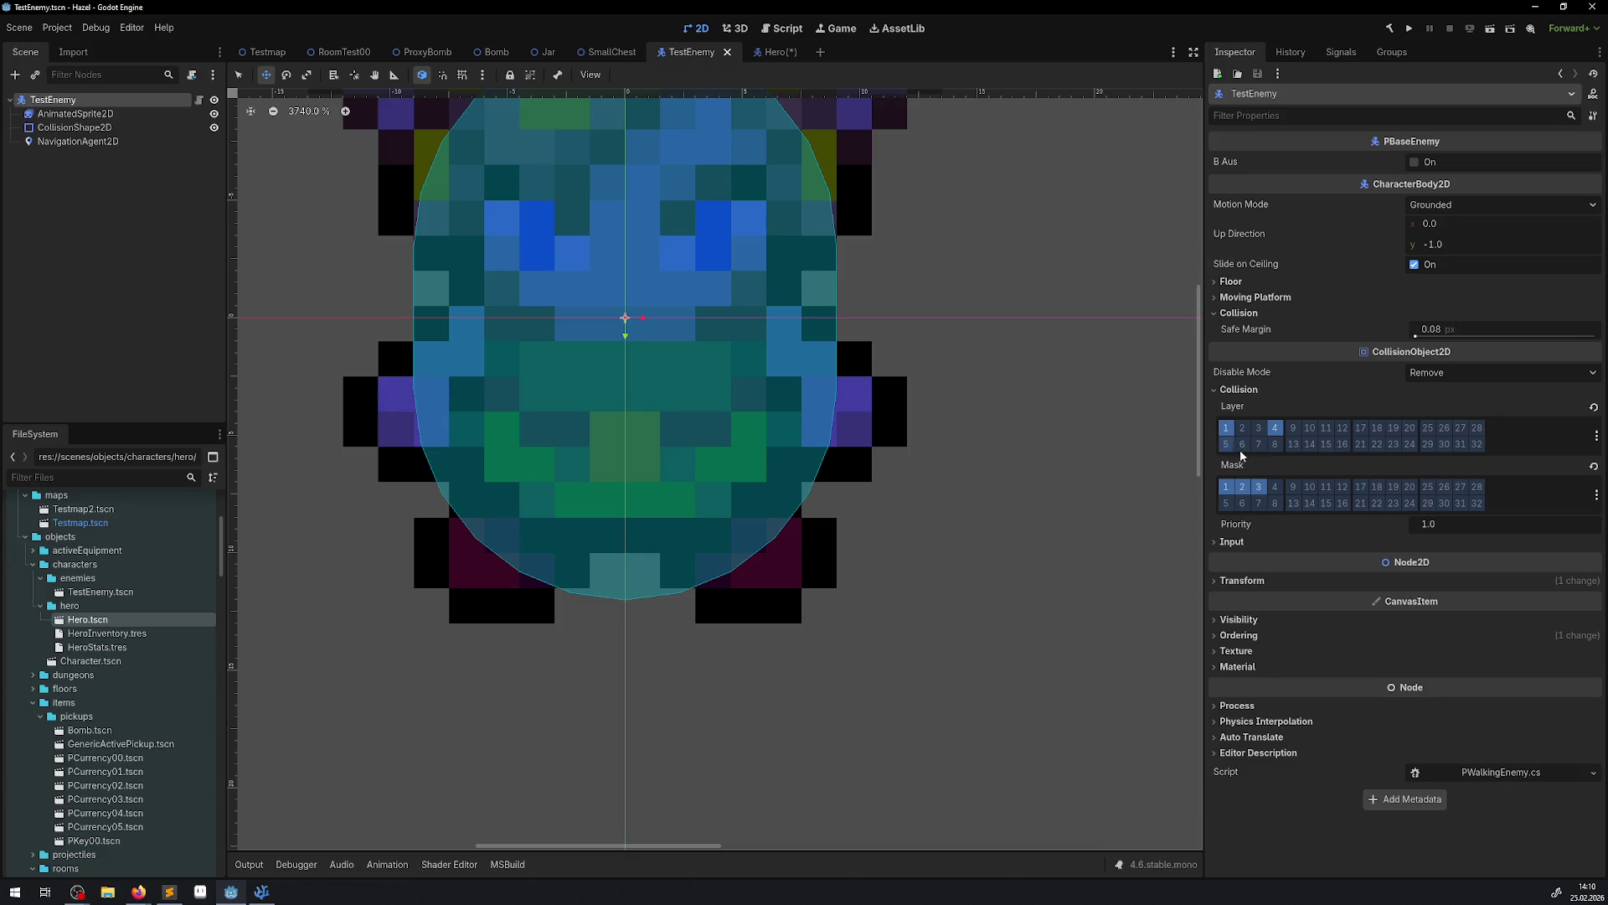
Adjust the Hero root's position by a pixel and save Hero.tscn.
left_click(1214, 582)
left_click(1214, 582)
left_click(773, 52)
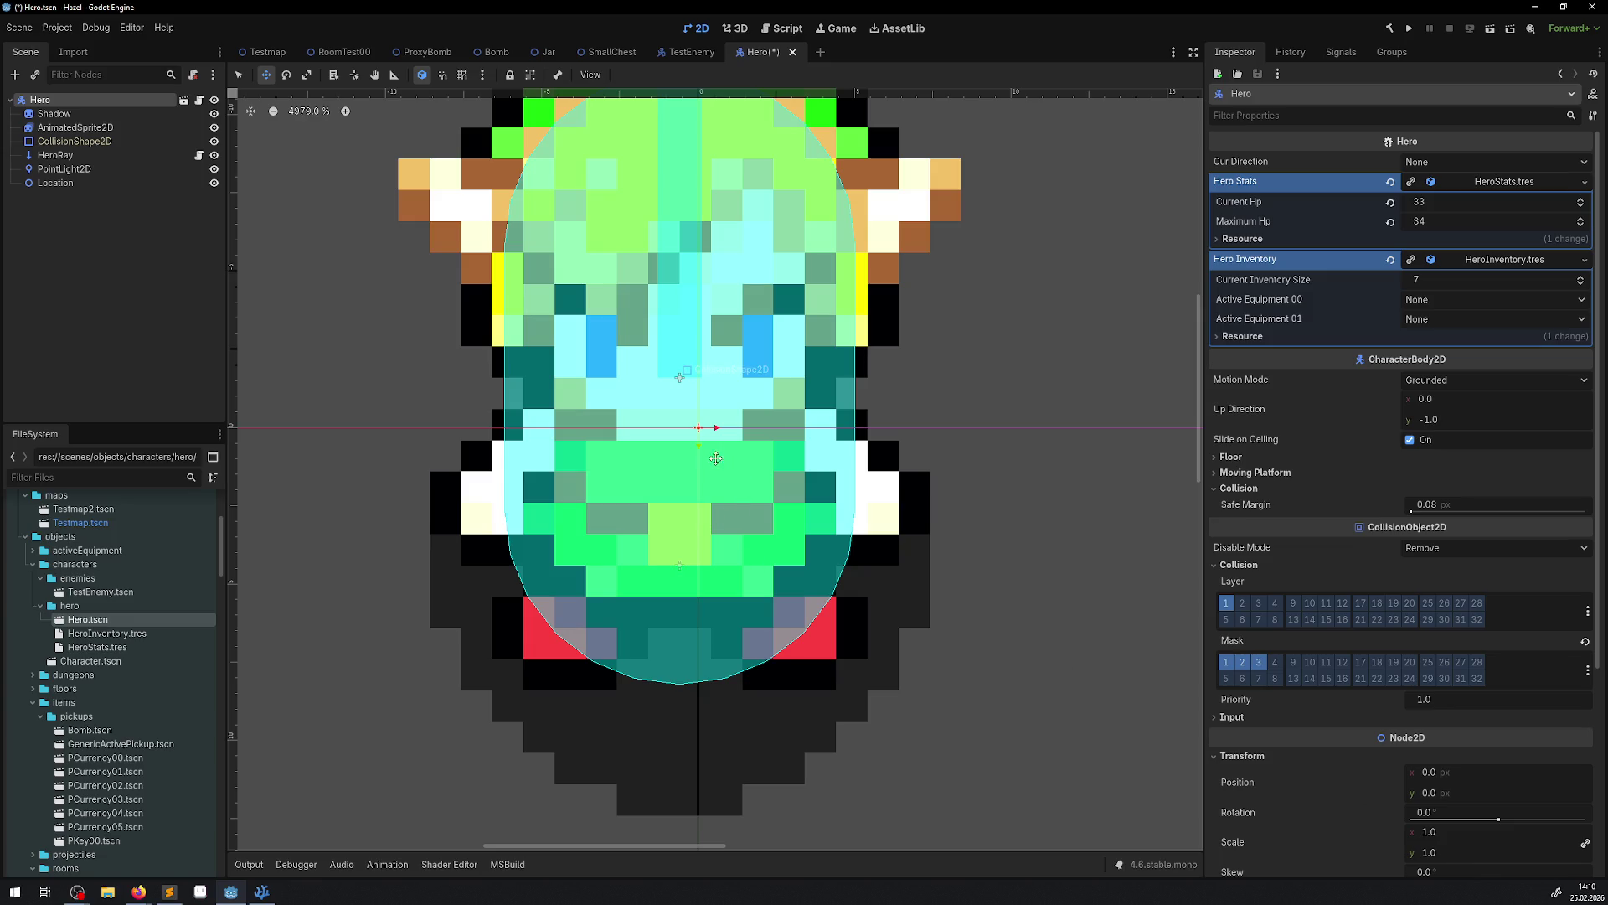
mouse_move(712, 457)
left_mouse_down()
mouse_move(731, 453)
mouse_move(721, 480)
left_mouse_up()
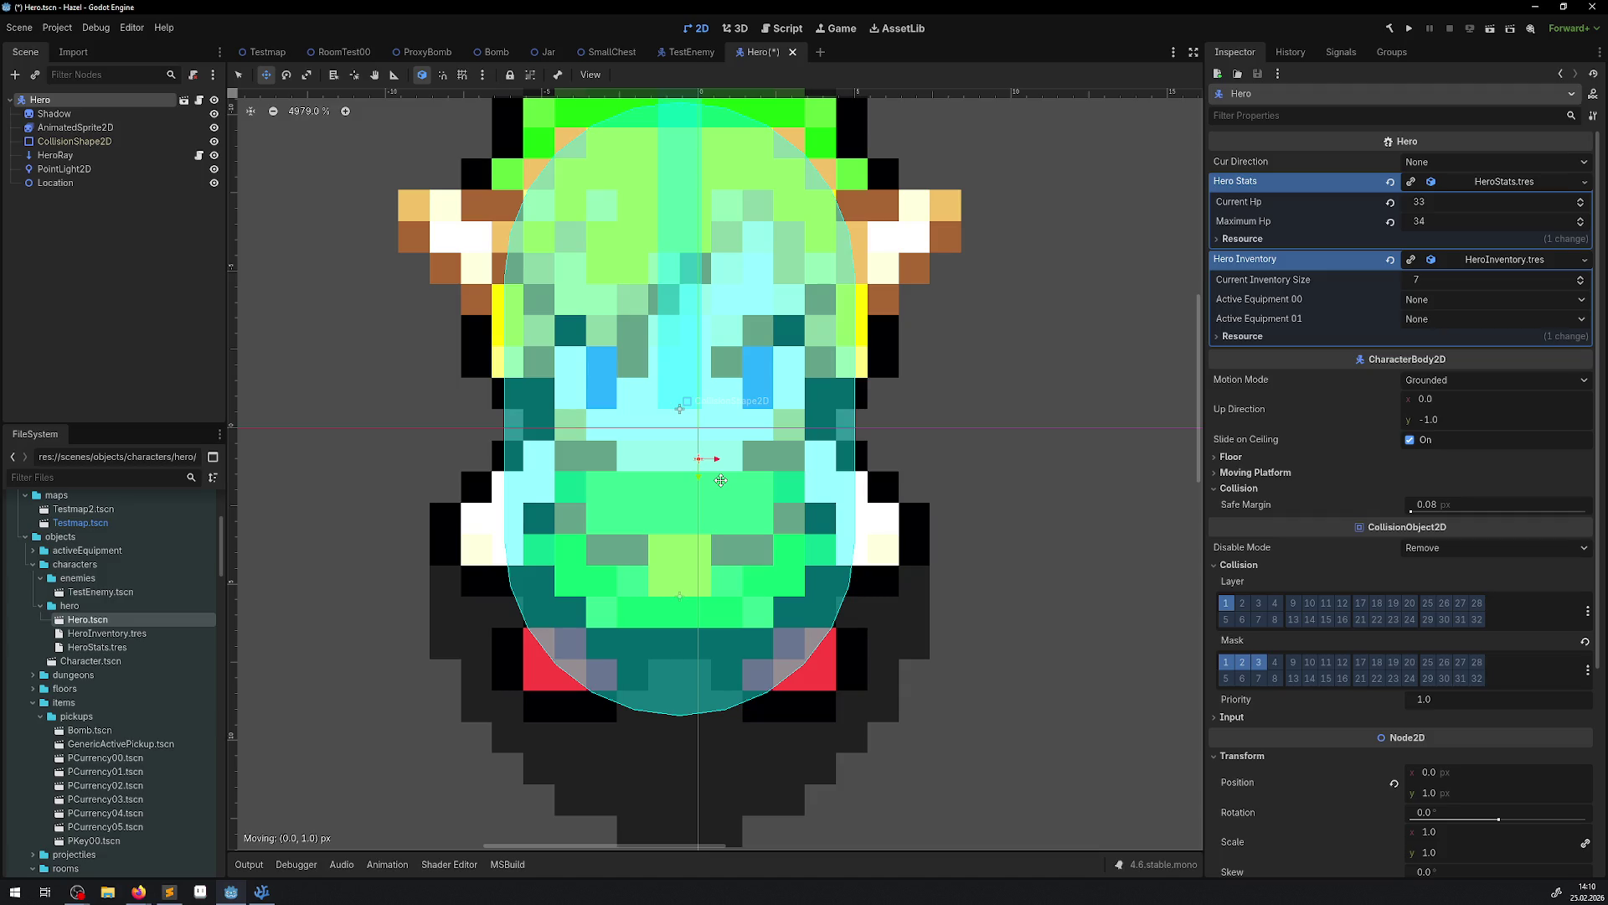
left_click_drag(721, 480, 725, 459)
key("ctrl+s")
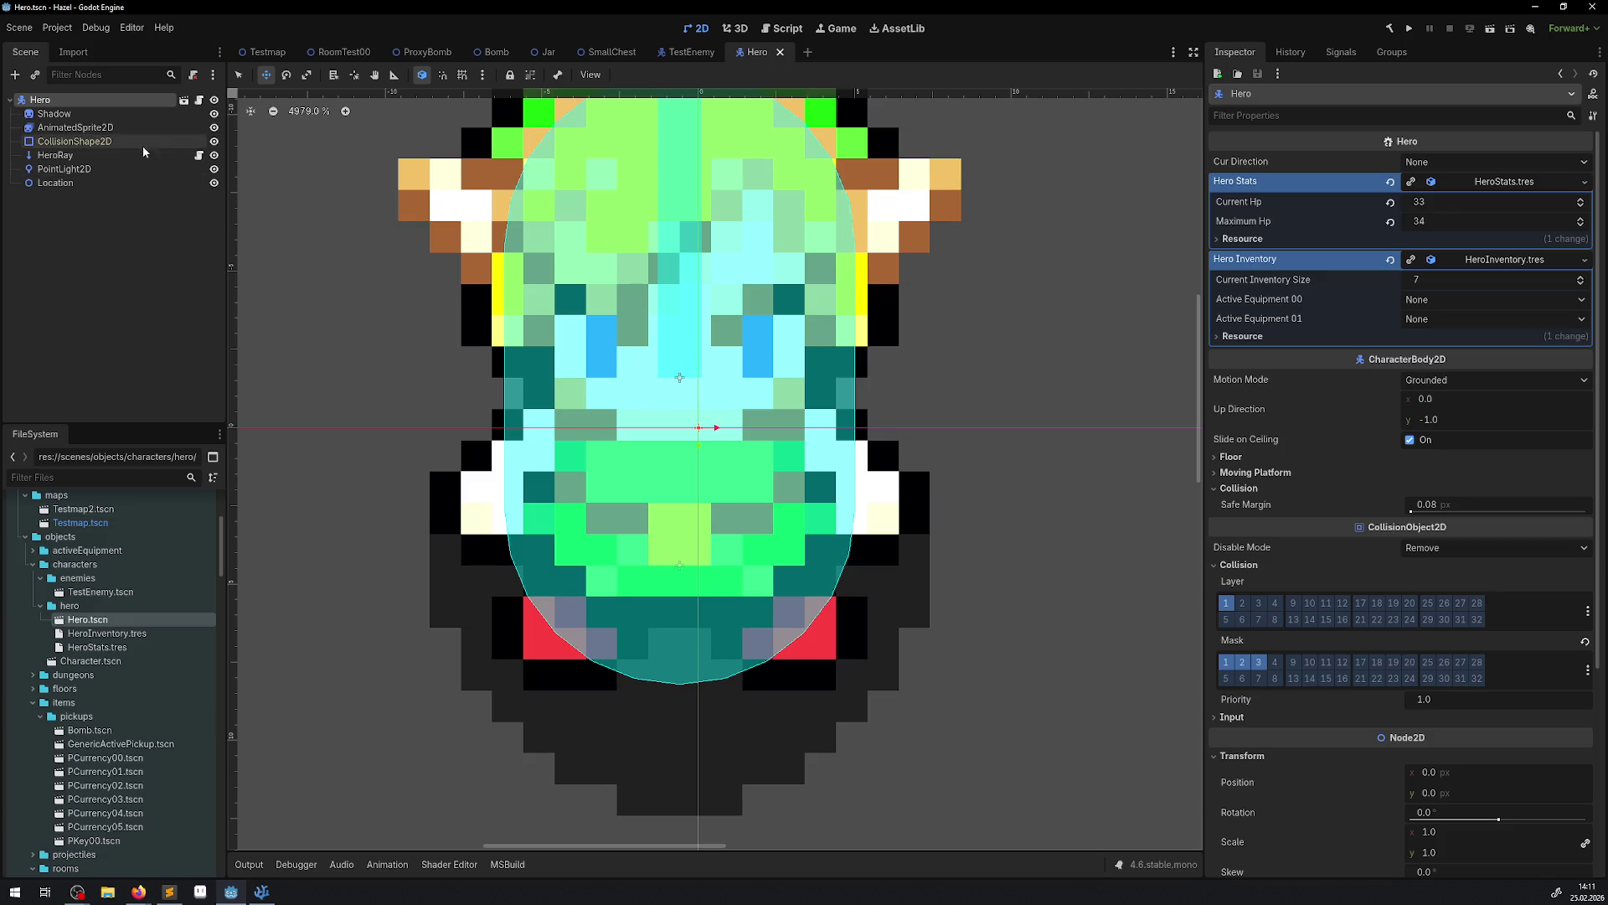
Try moving PointLight2D, undo it, and bring up PJar.cs in VS Code.
left_click(71, 170)
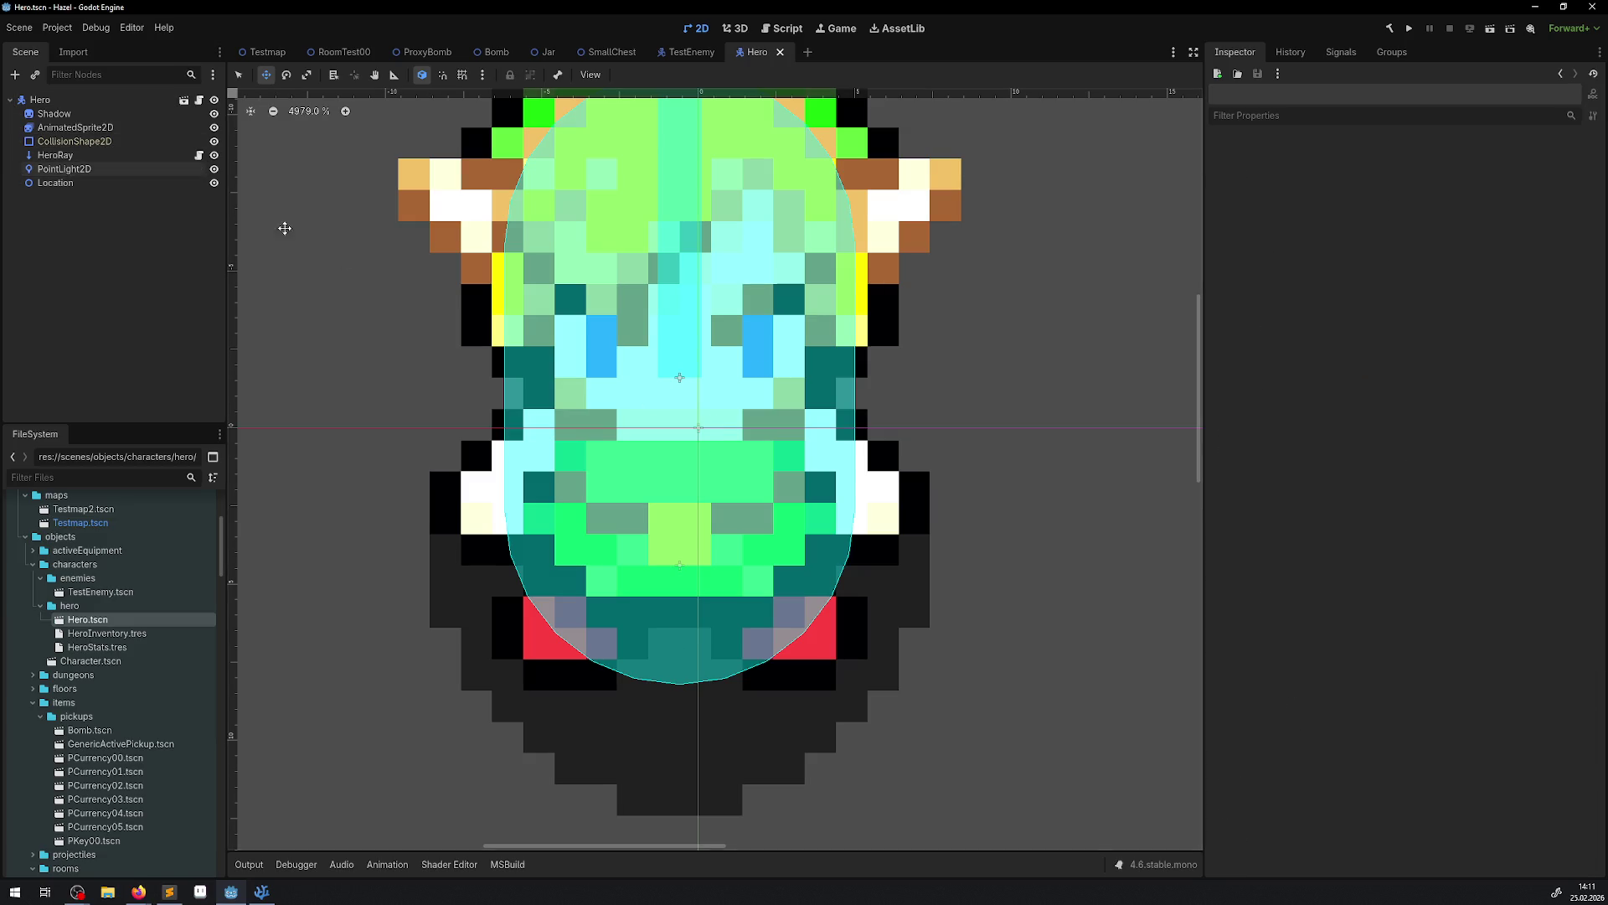
mouse_move(709, 371)
left_mouse_down()
mouse_move(693, 396)
mouse_move(712, 394)
left_mouse_up()
key("ctrl+z")
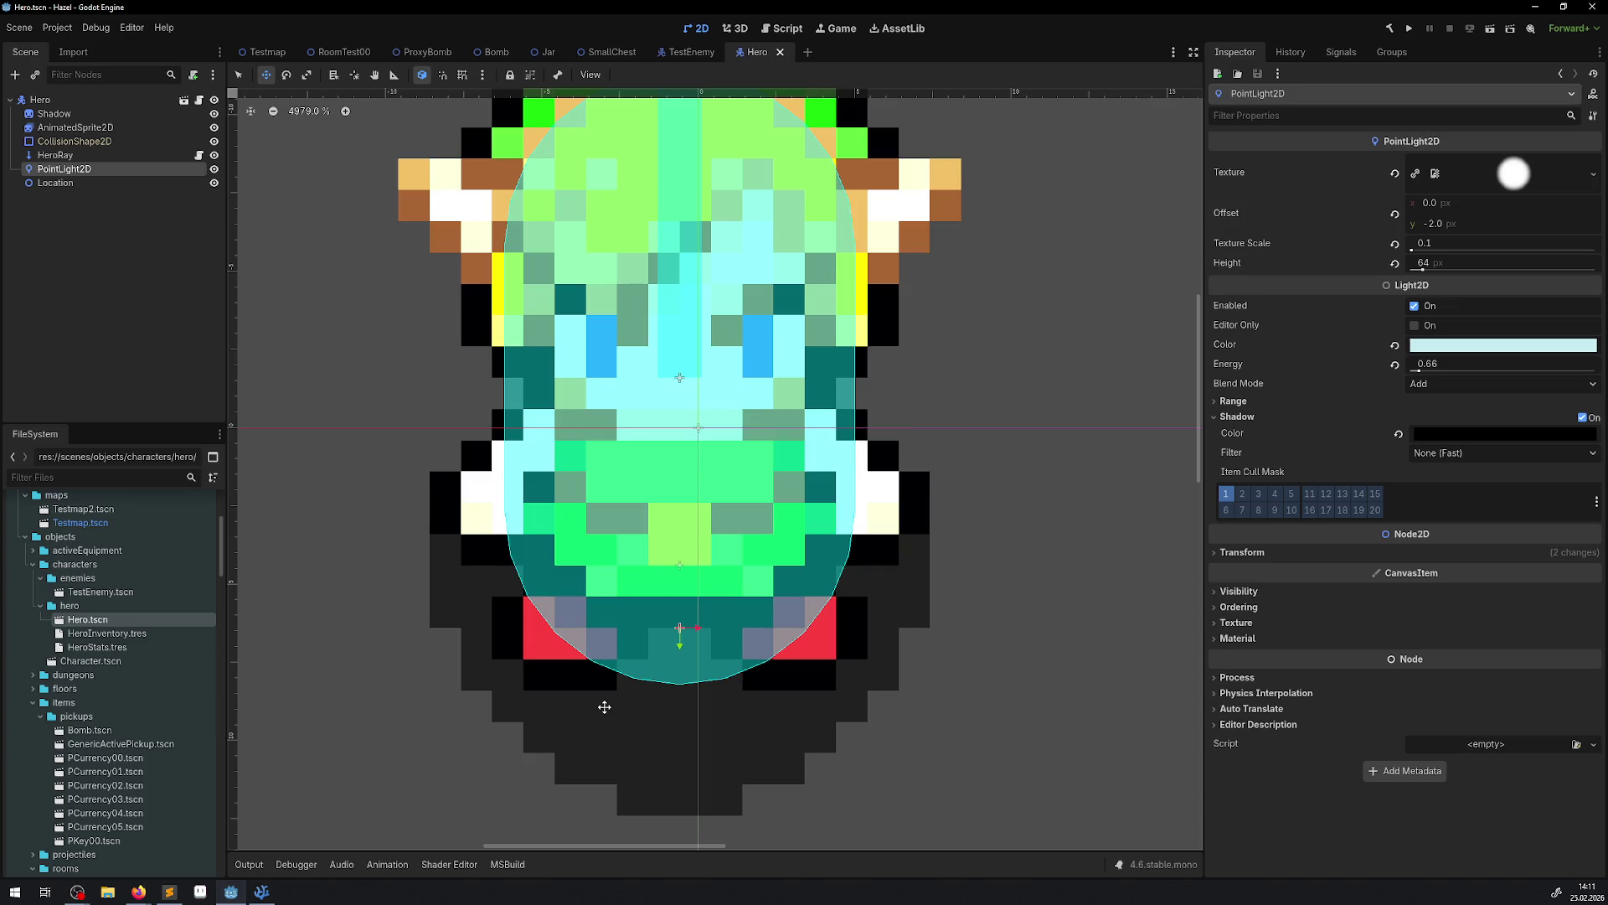
left_click(273, 898)
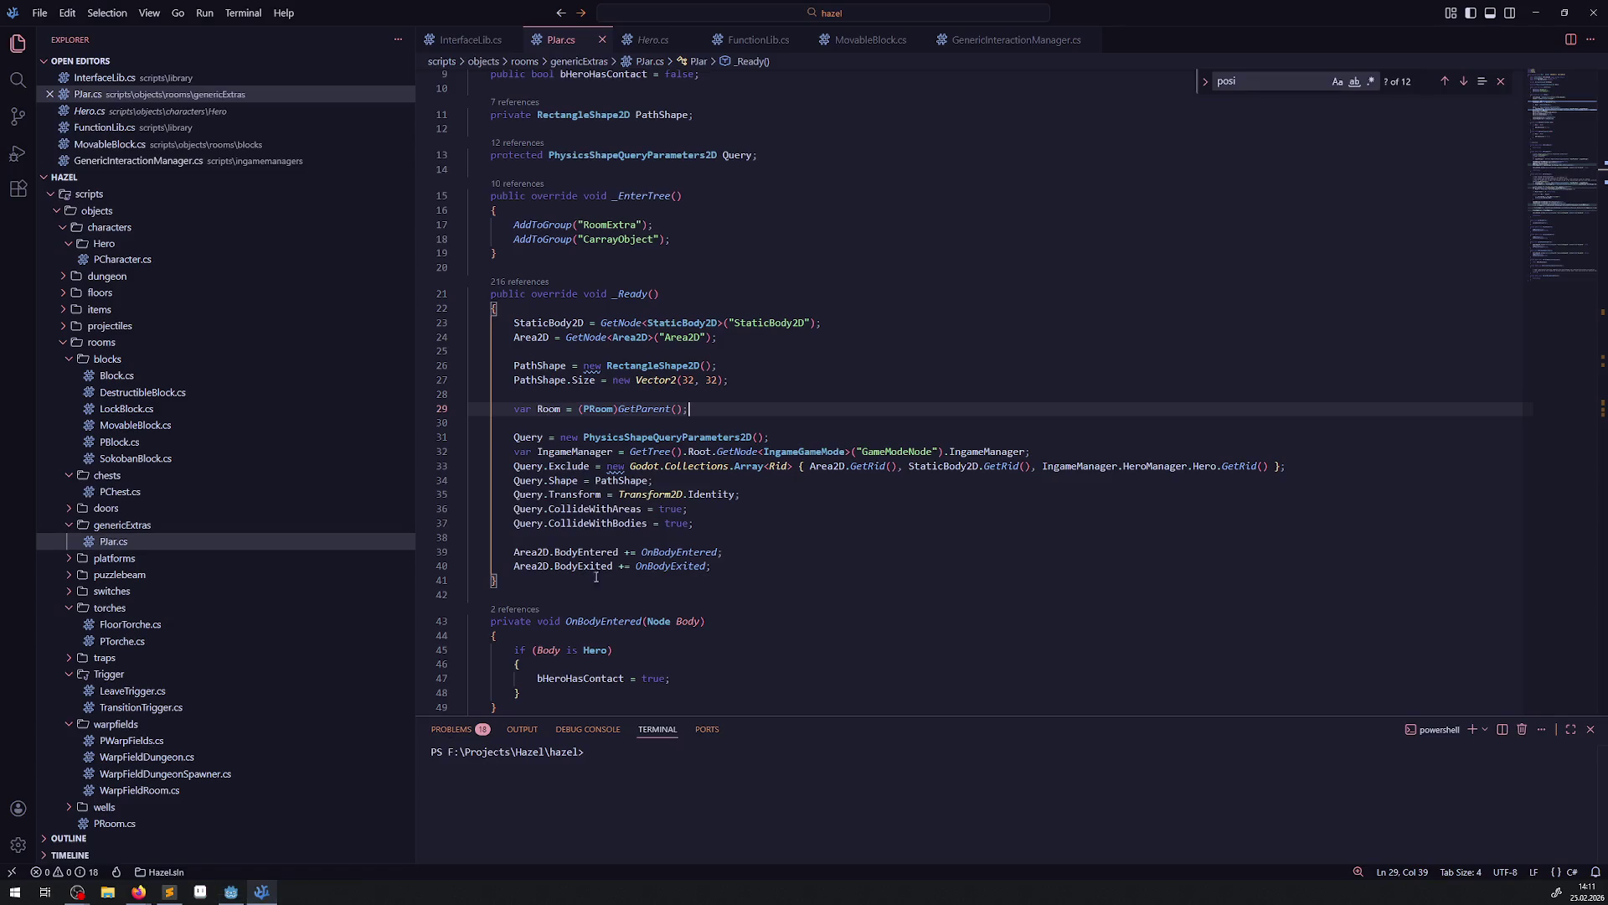
Replace GetHeroLocation() with GlobalPosition on line 77 of PJar.cs and save.
scroll(706, 411, "down", 15)
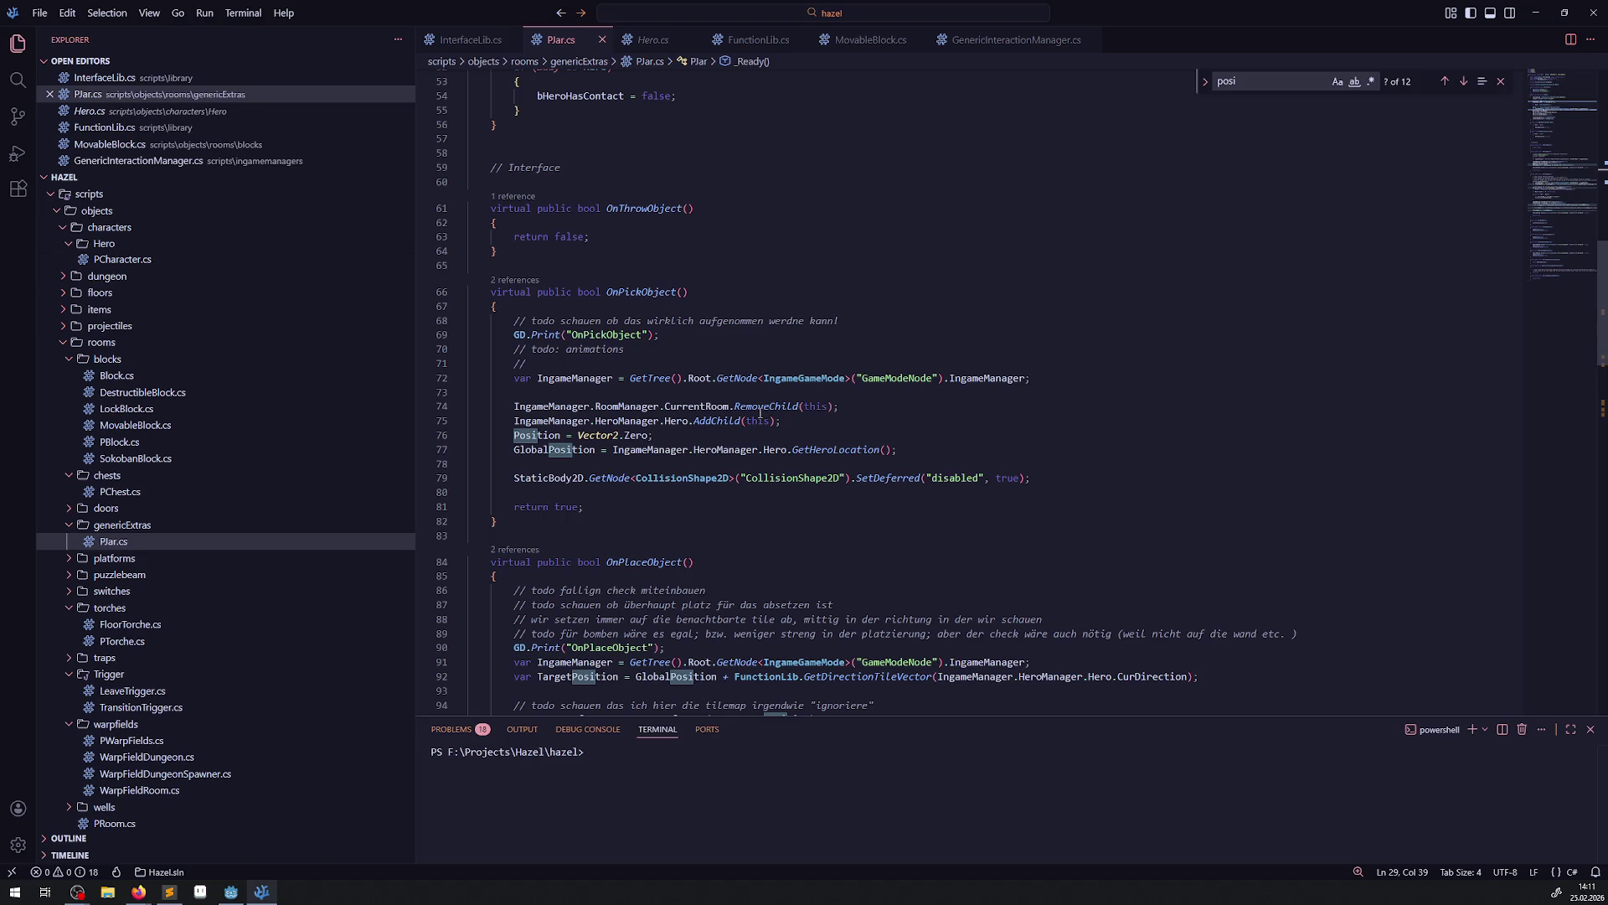
double_click(828, 449)
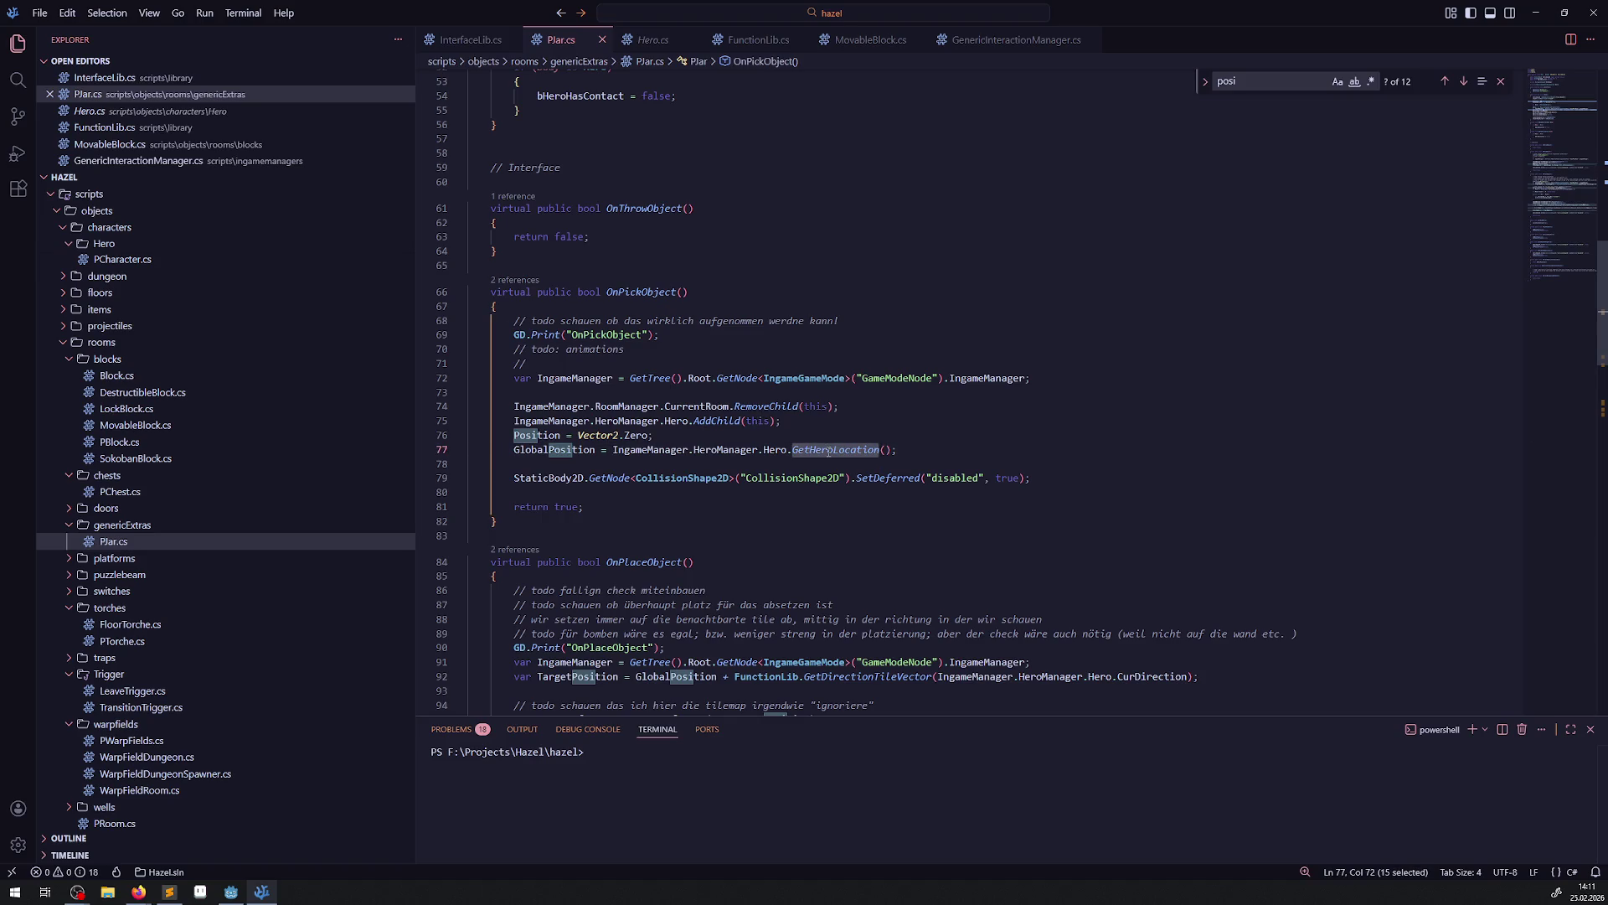
key("shift+End")
key("Delete")
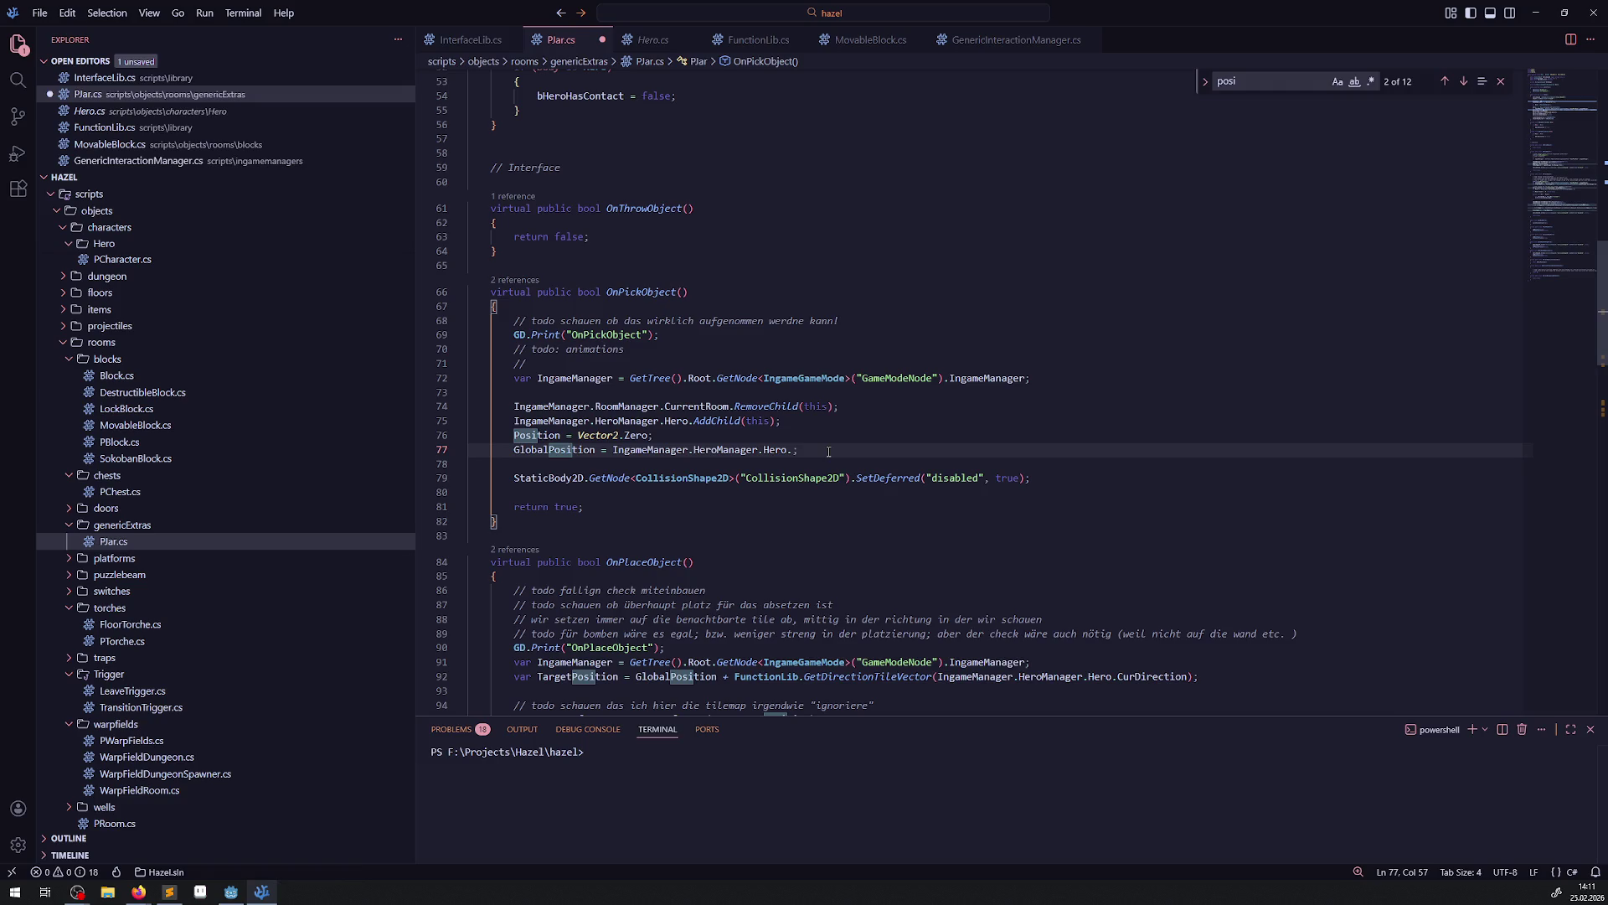
type("Glob")
key("Tab")
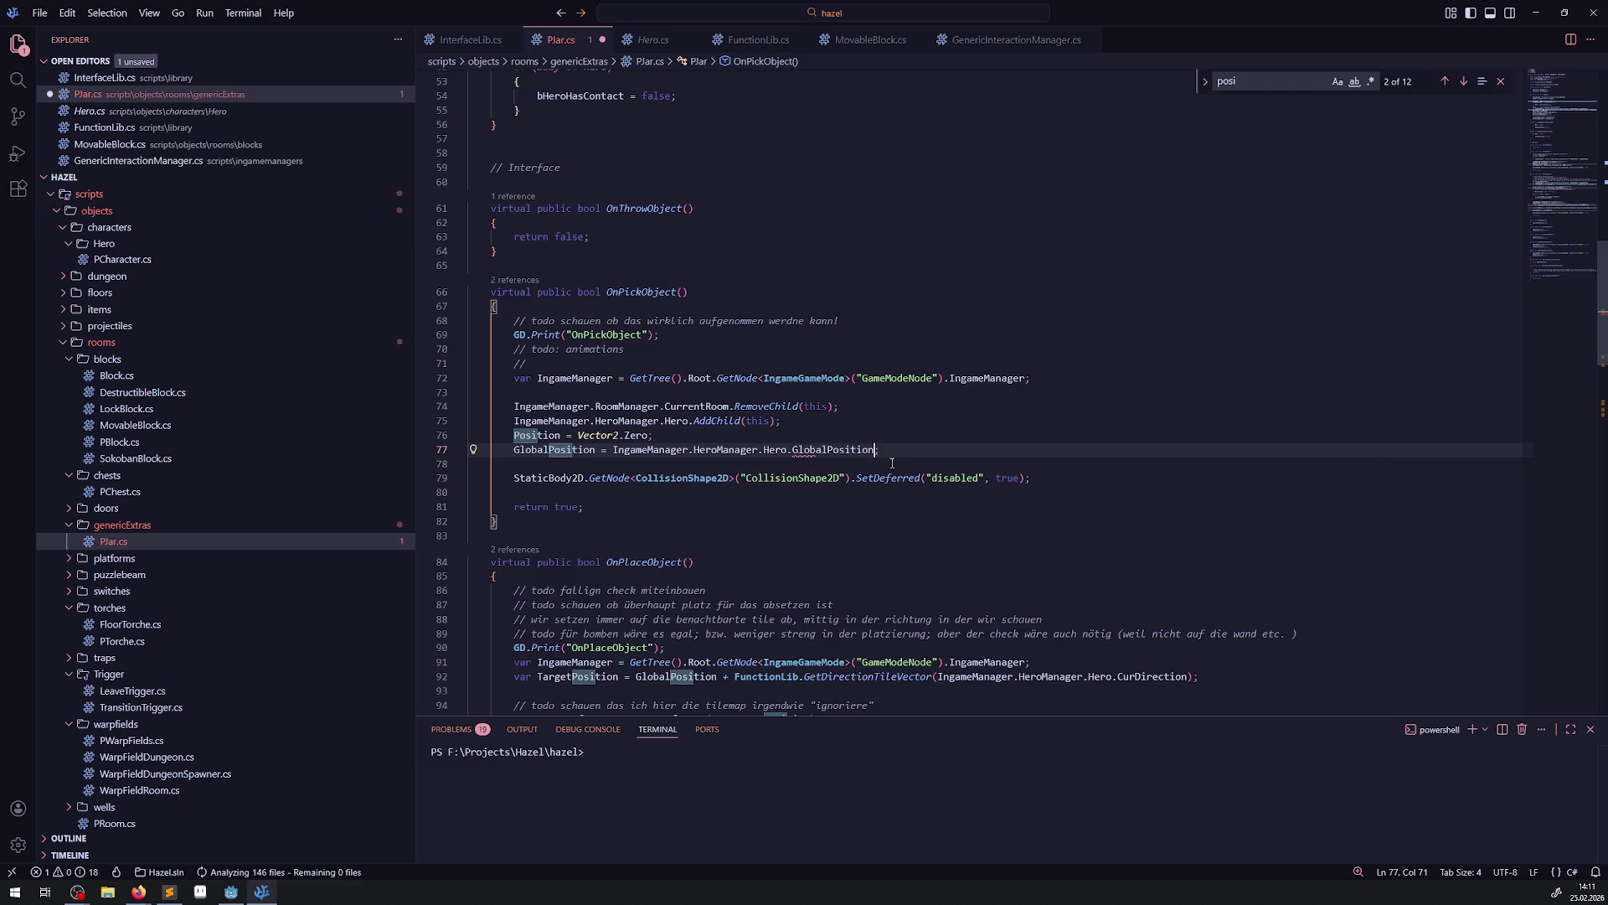
type(";")
key("ctrl+s")
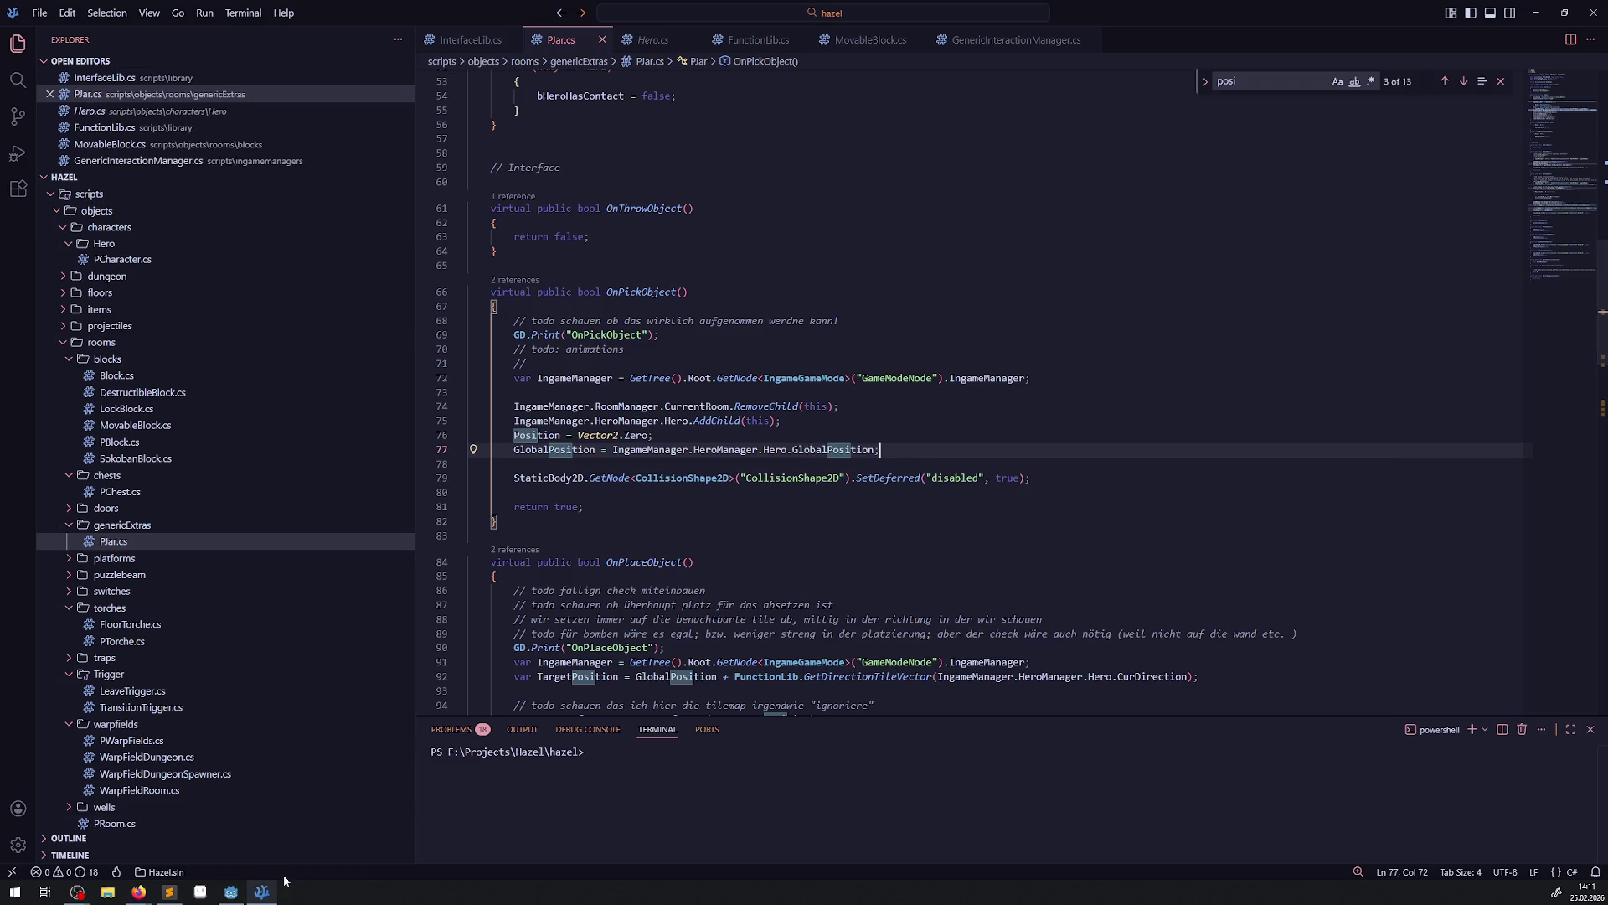
left_click(231, 891)
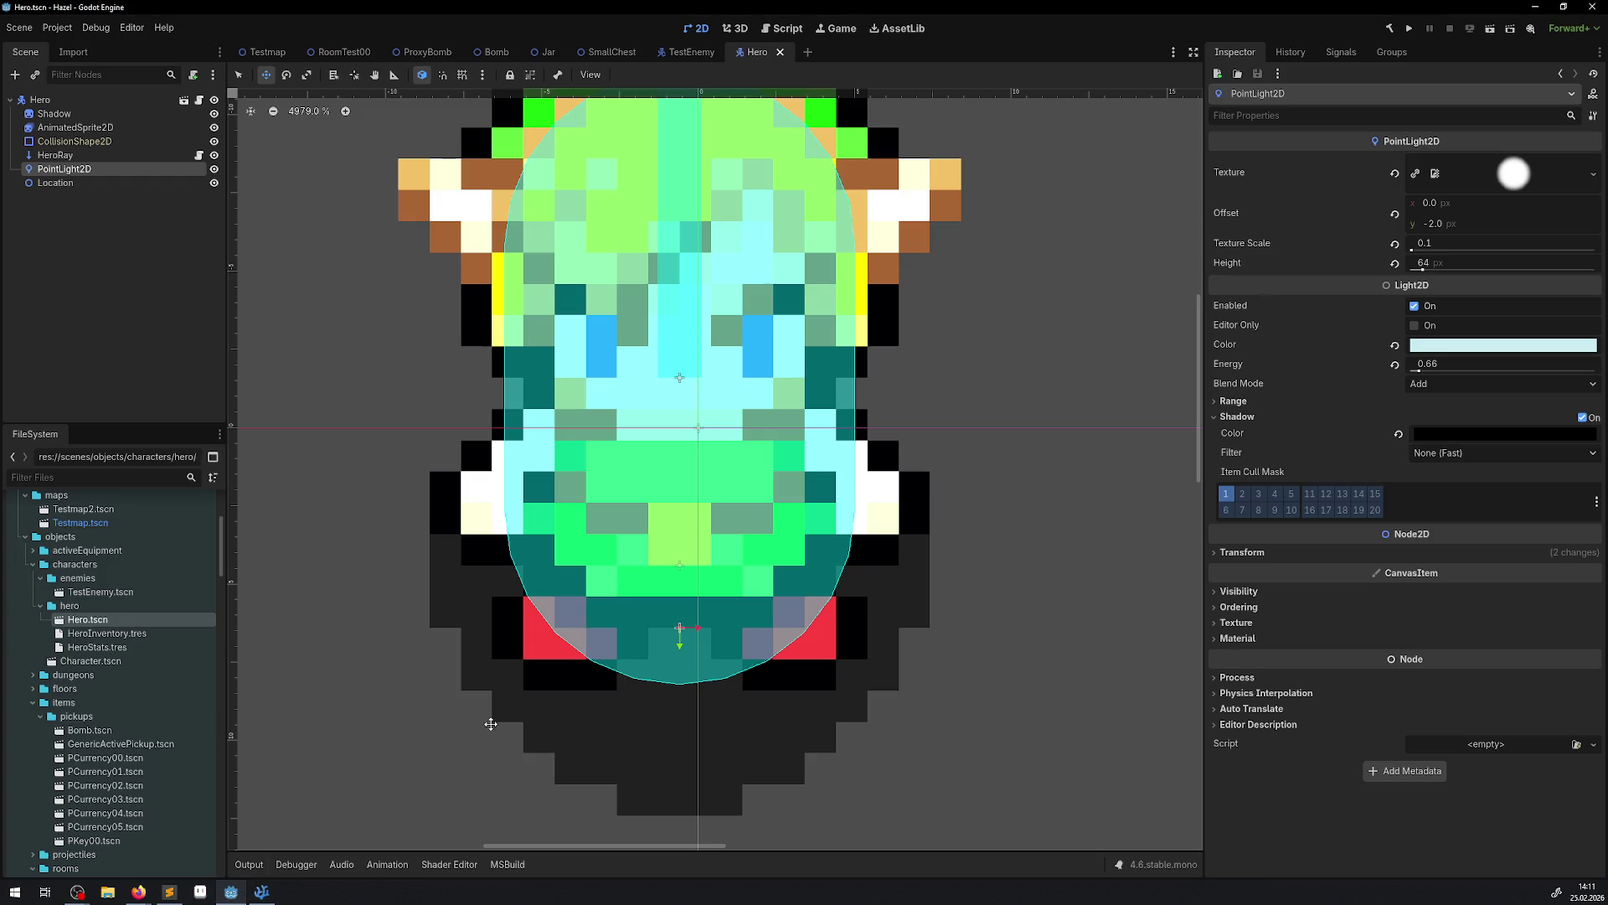
Rebuild, start a playtest, and walk the hero along the corridor between rooms.
left_click(1387, 30)
left_click(1408, 30)
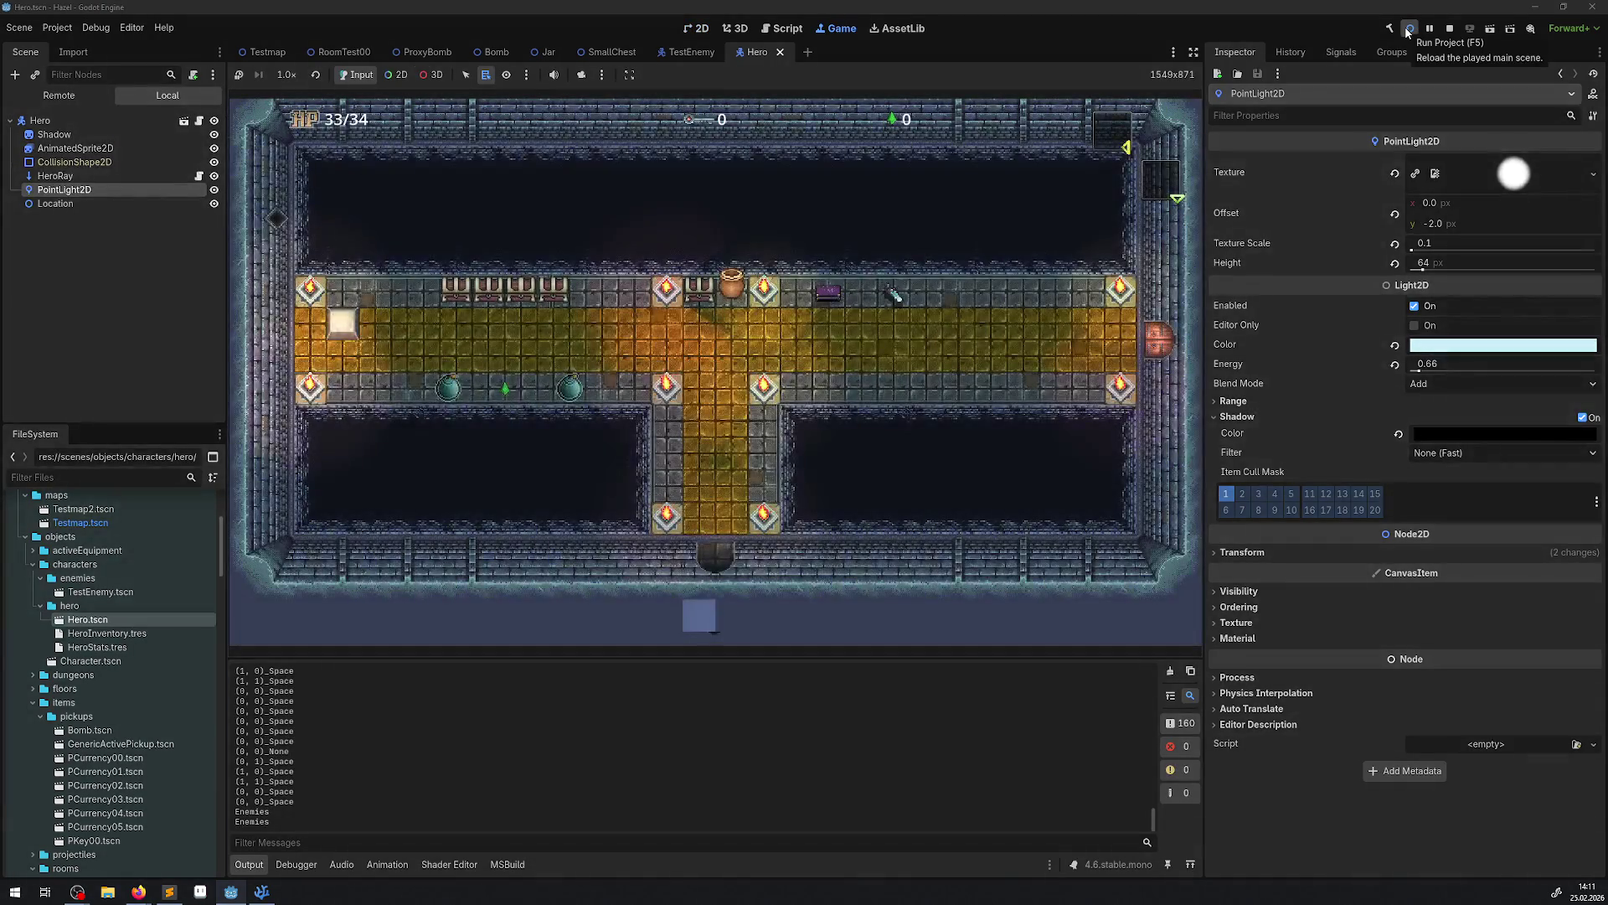
key("Up")
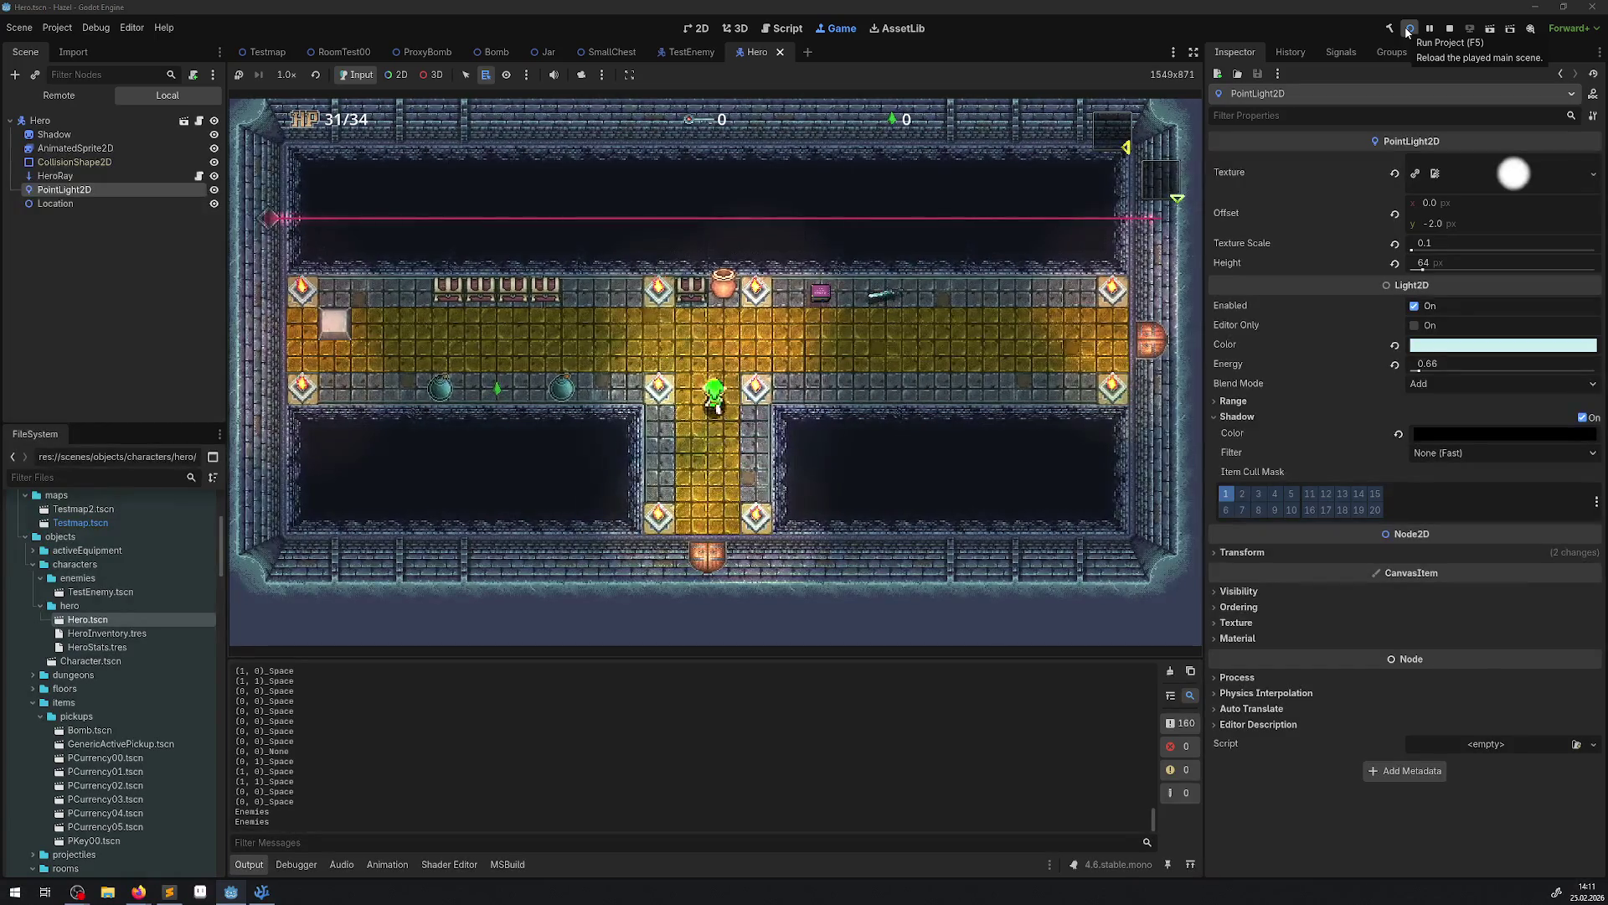
key("Left")
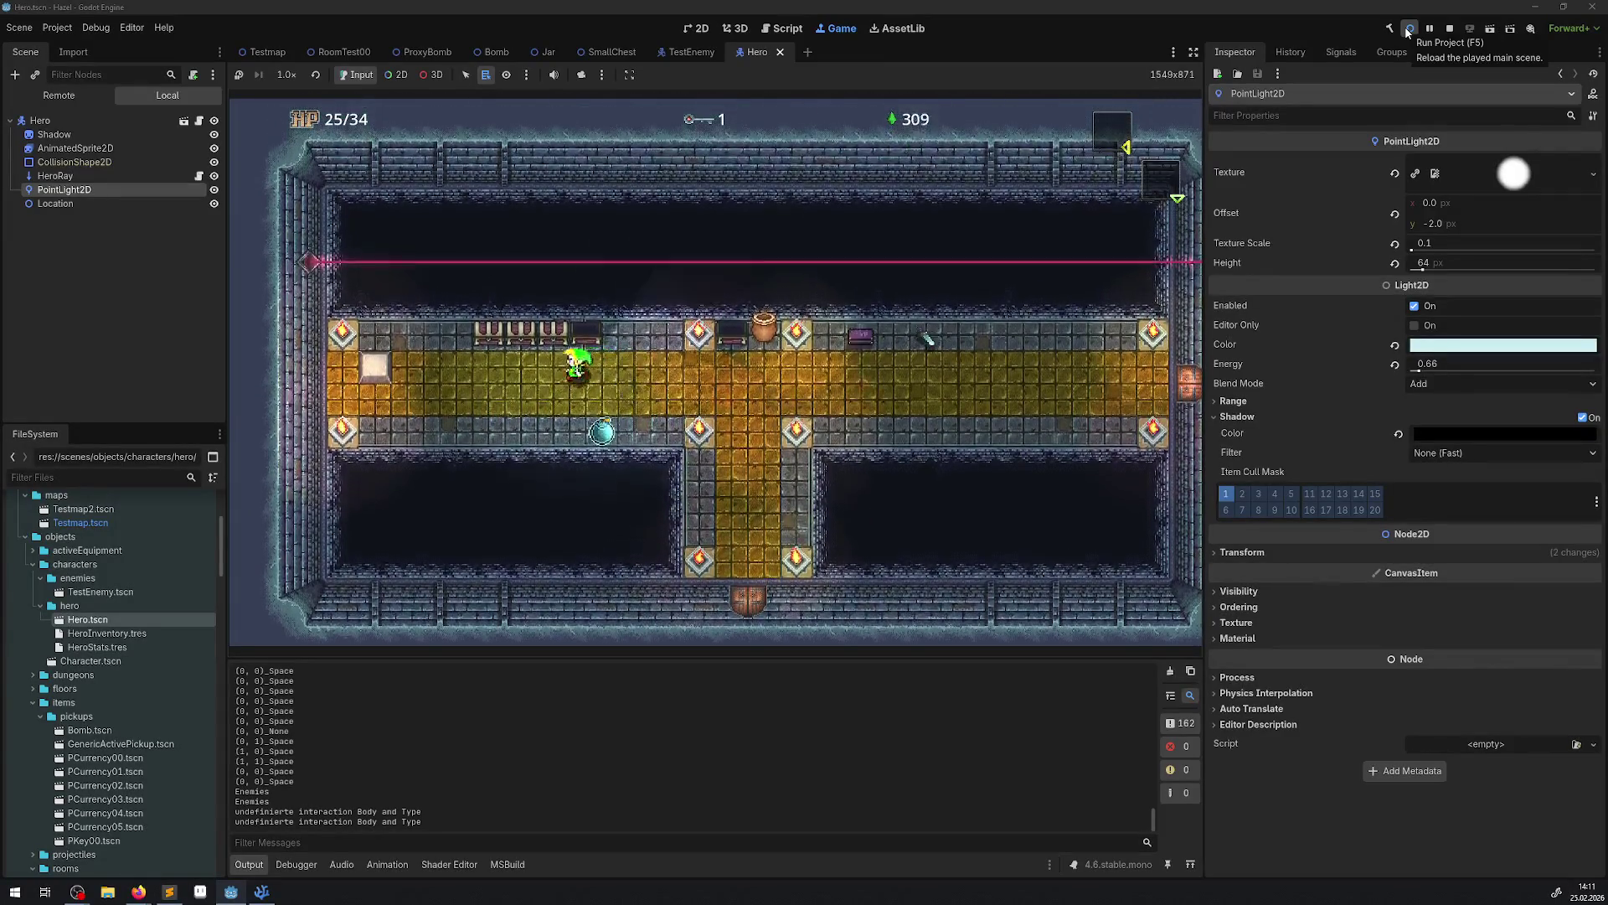
key("Left")
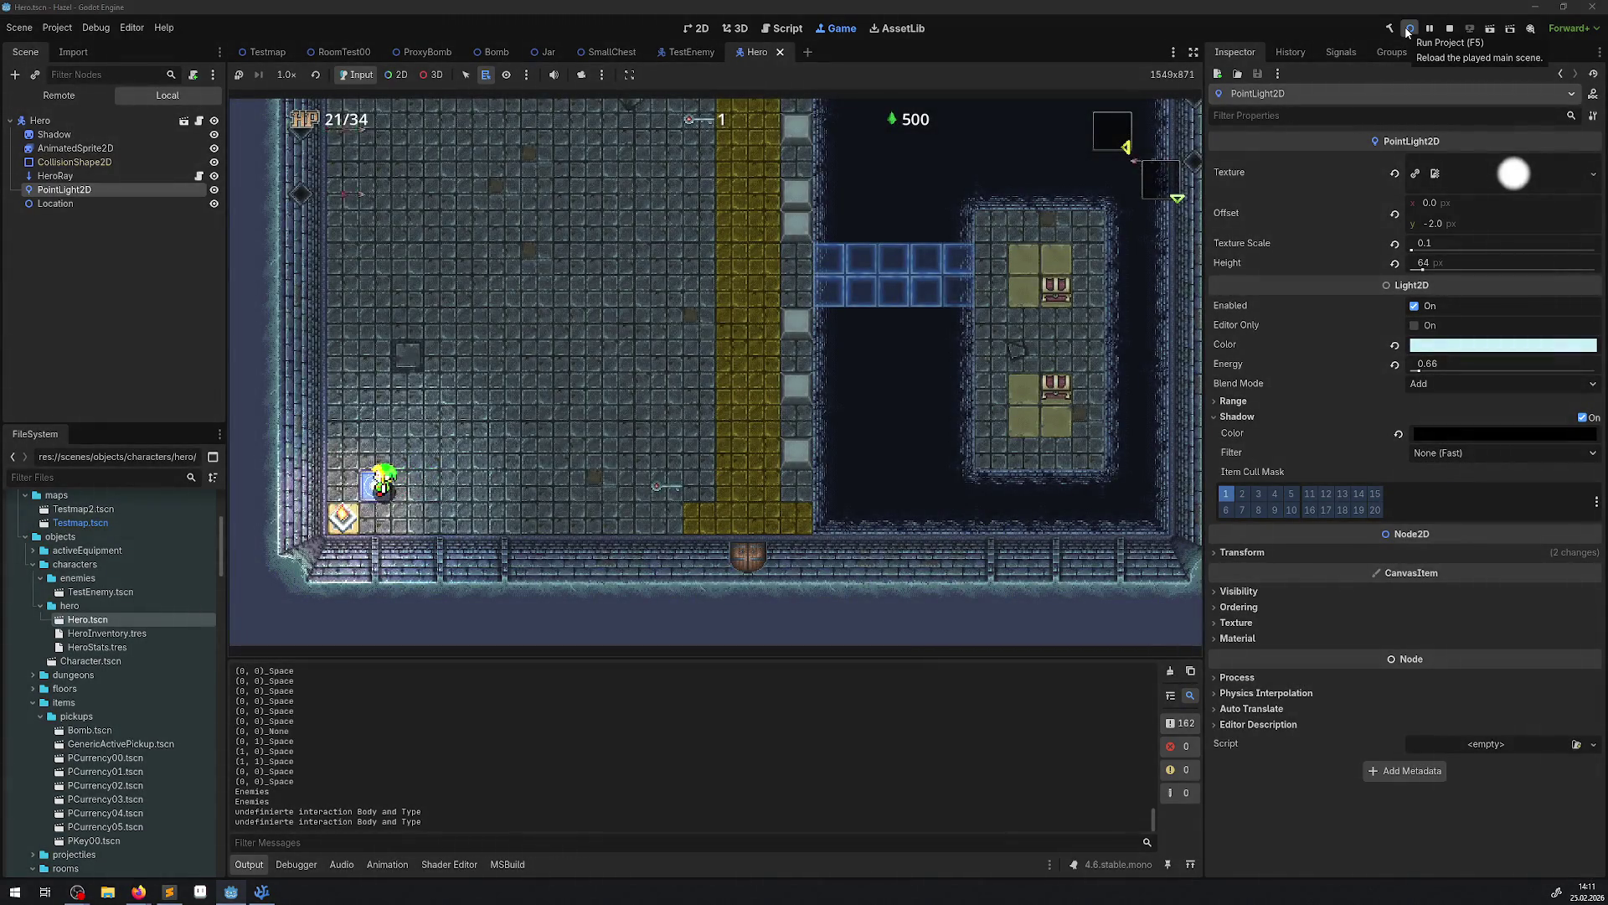
key("Right")
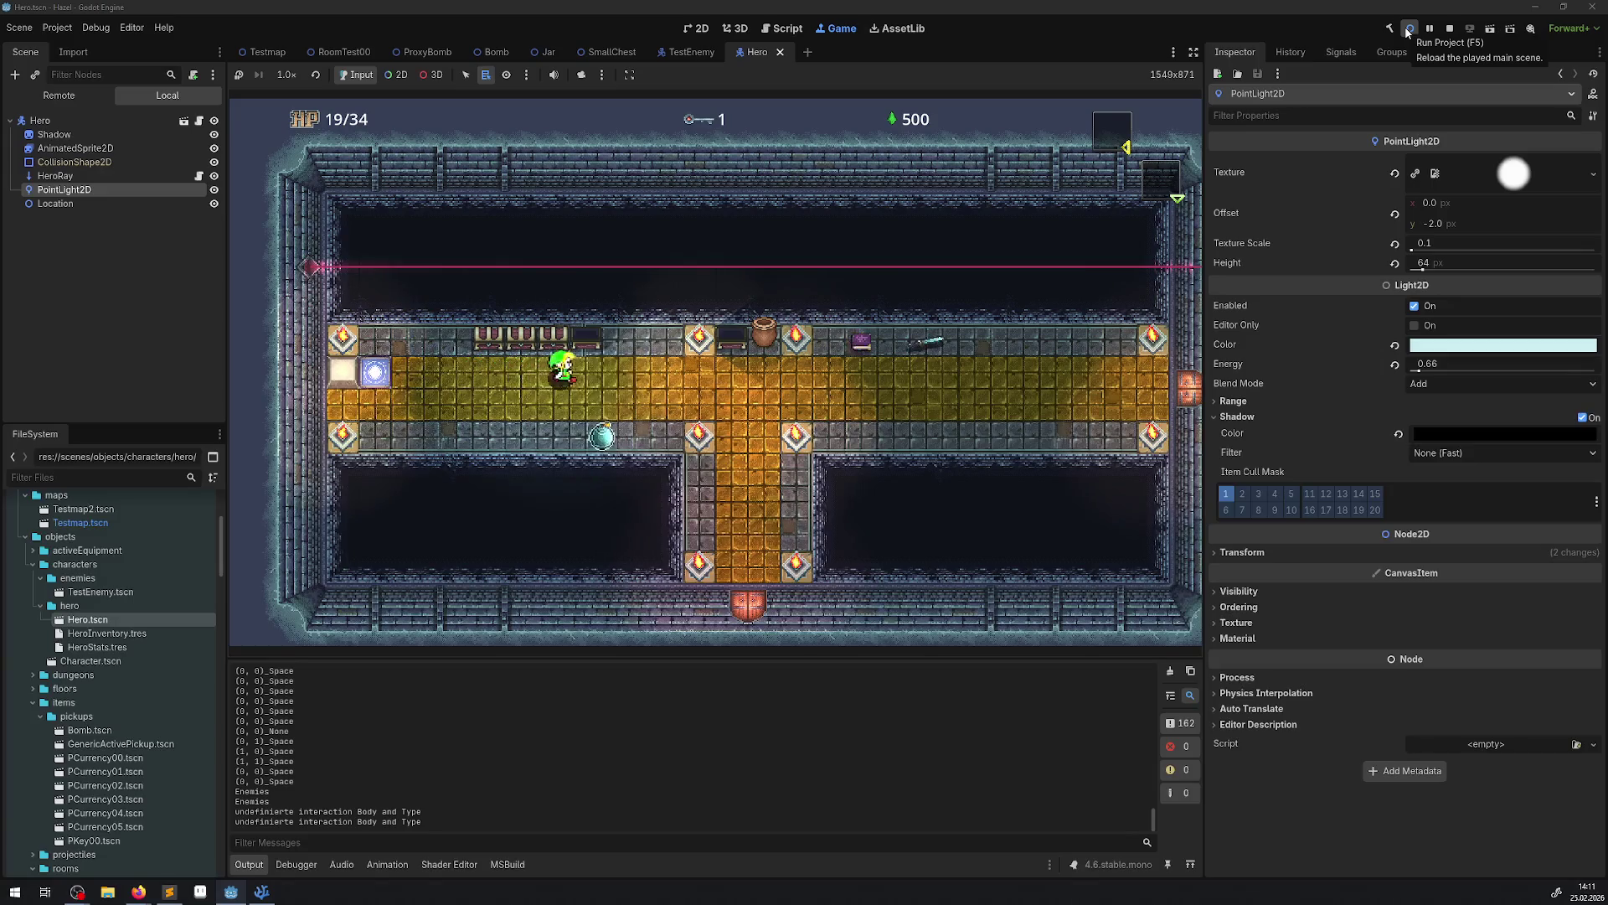
Pick up and set down the jar, then walk right into the ice room.
key("space")
key("space")
key("space")
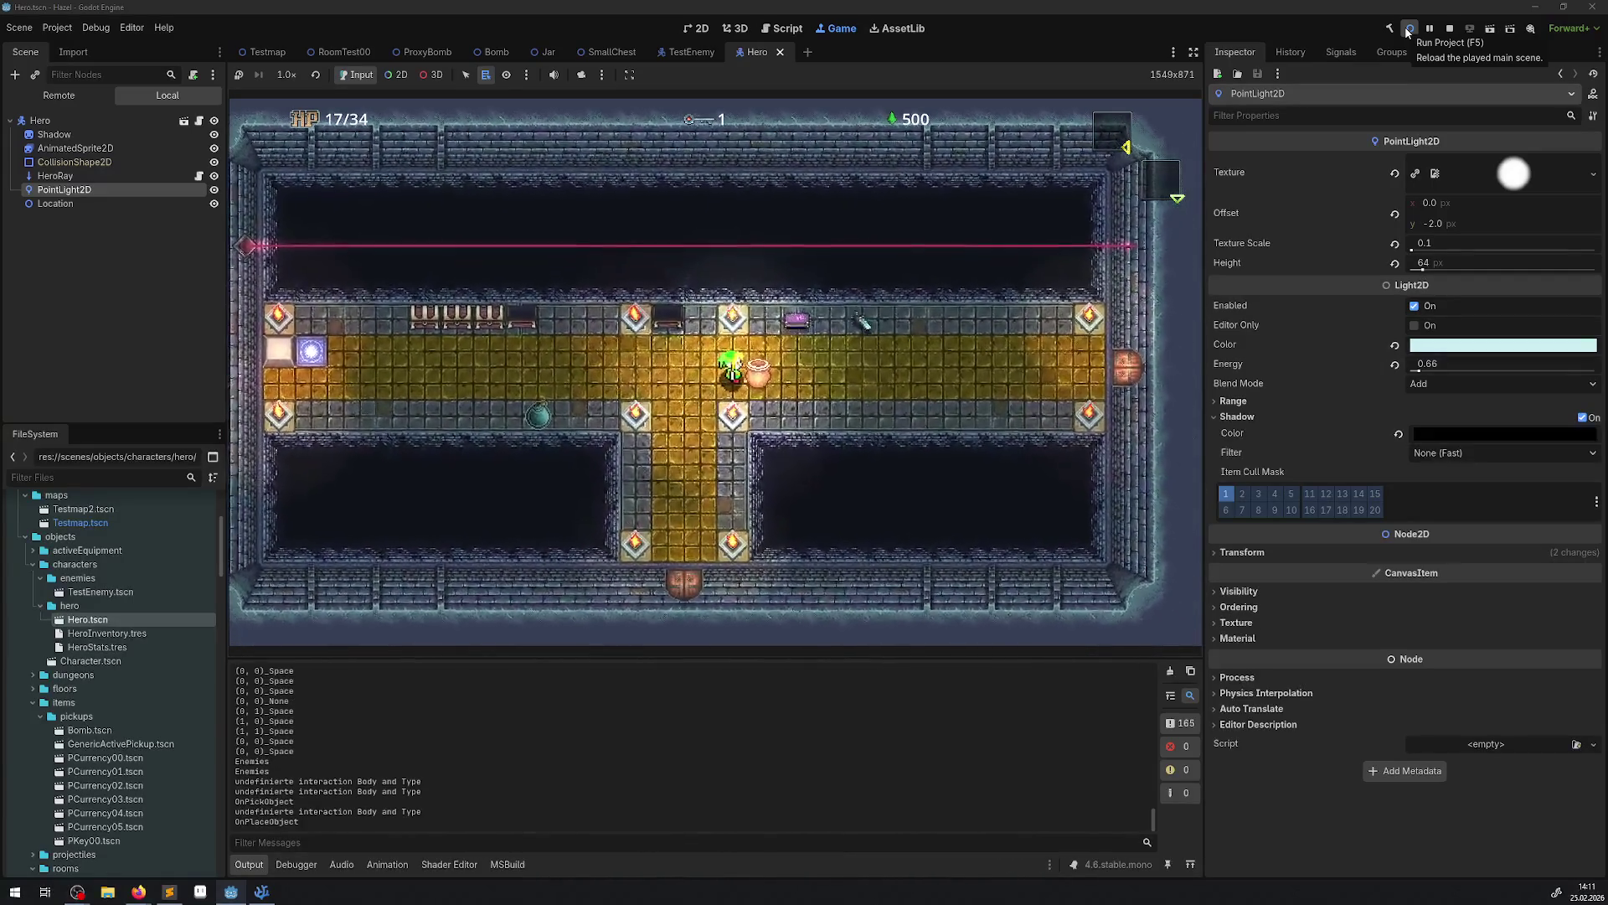
key("Right")
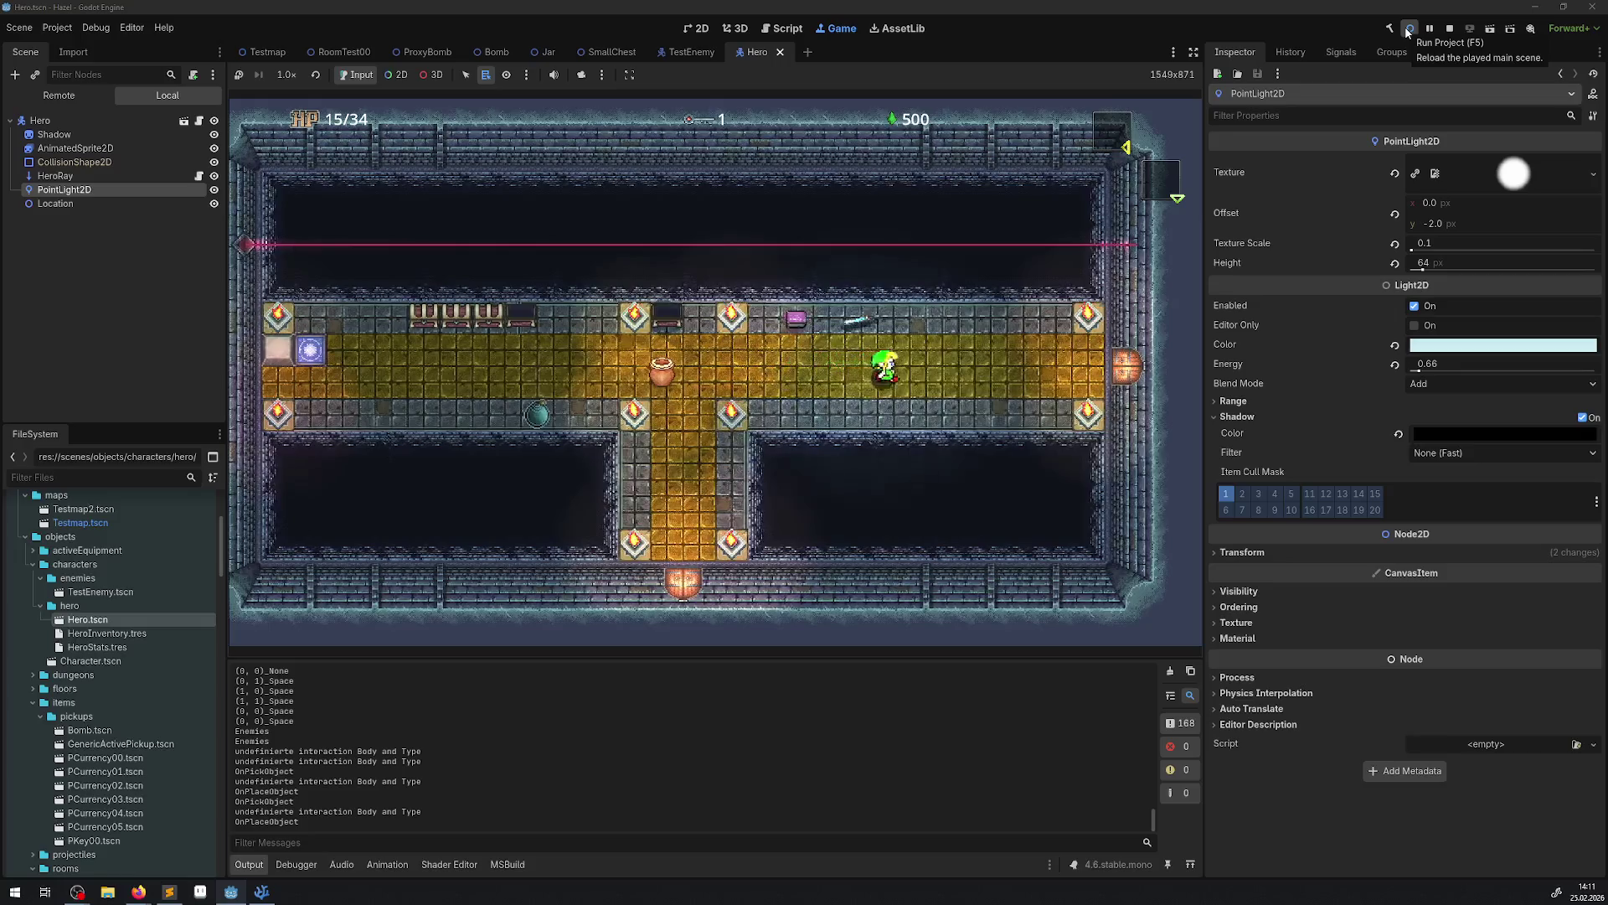
key("Right")
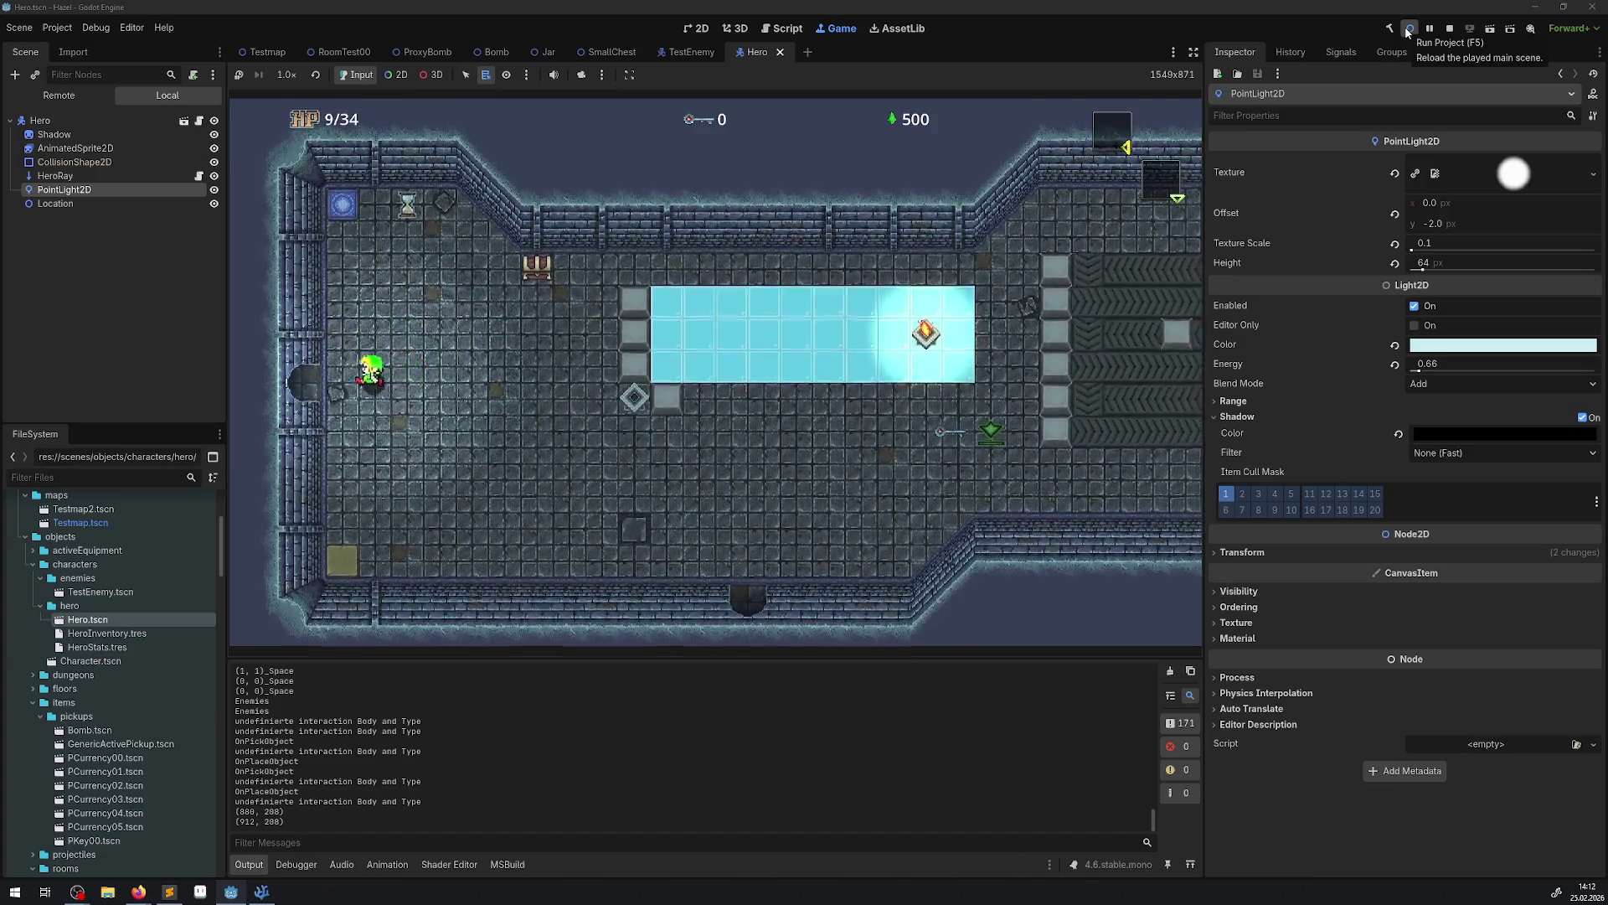
key("Right")
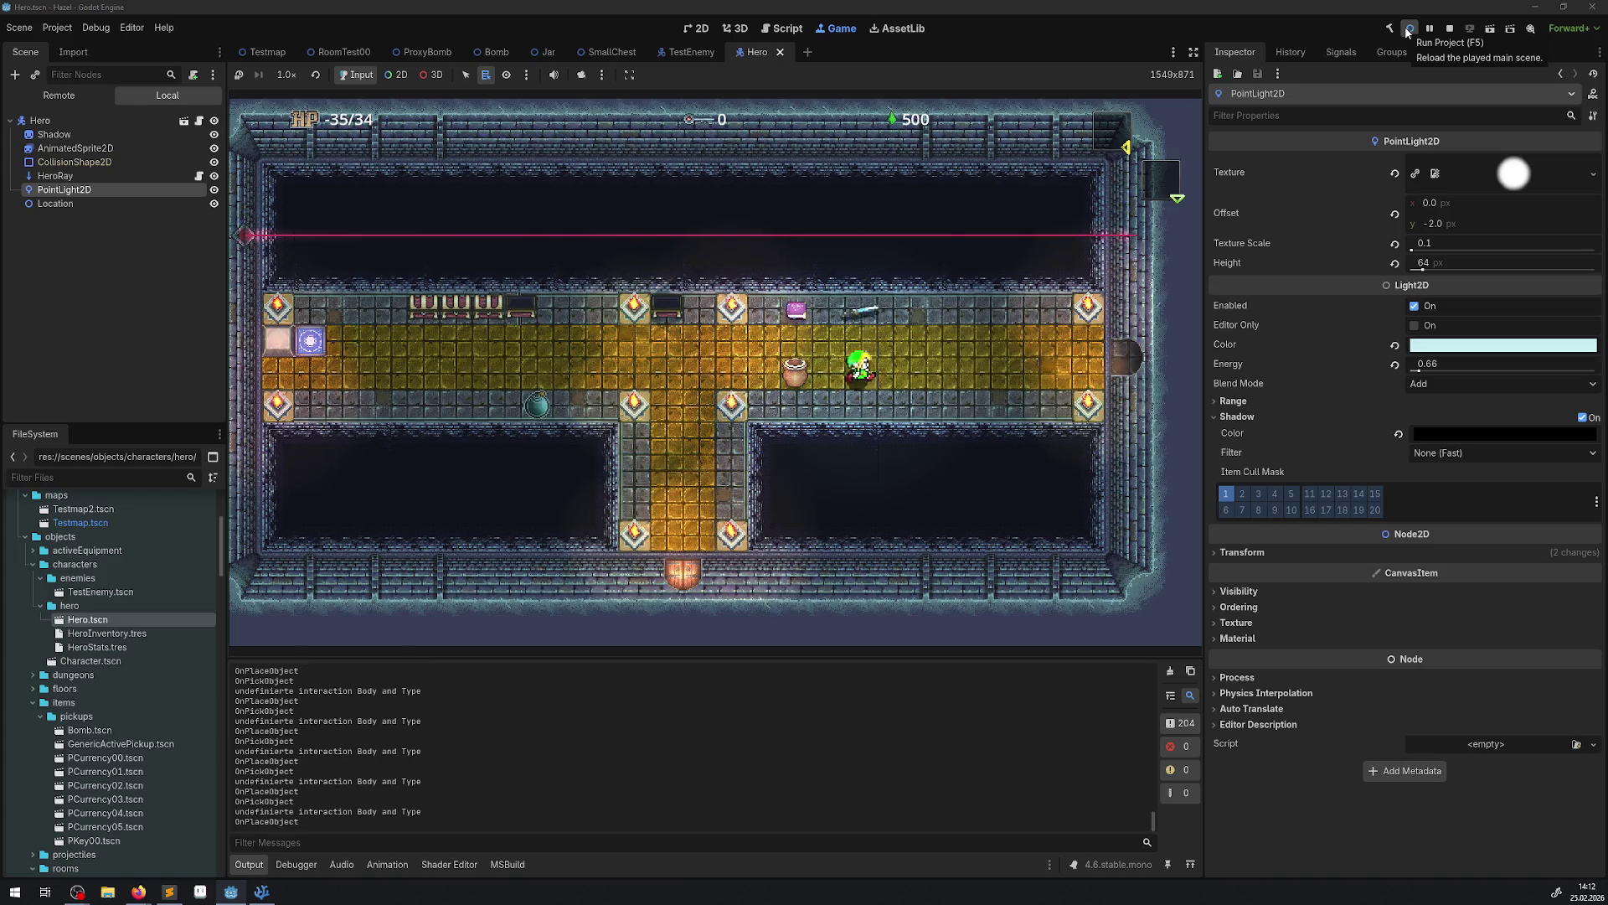
Walk the hero west along the torch-lit corridor, past the jar, into the neighbouring room.
key("Left")
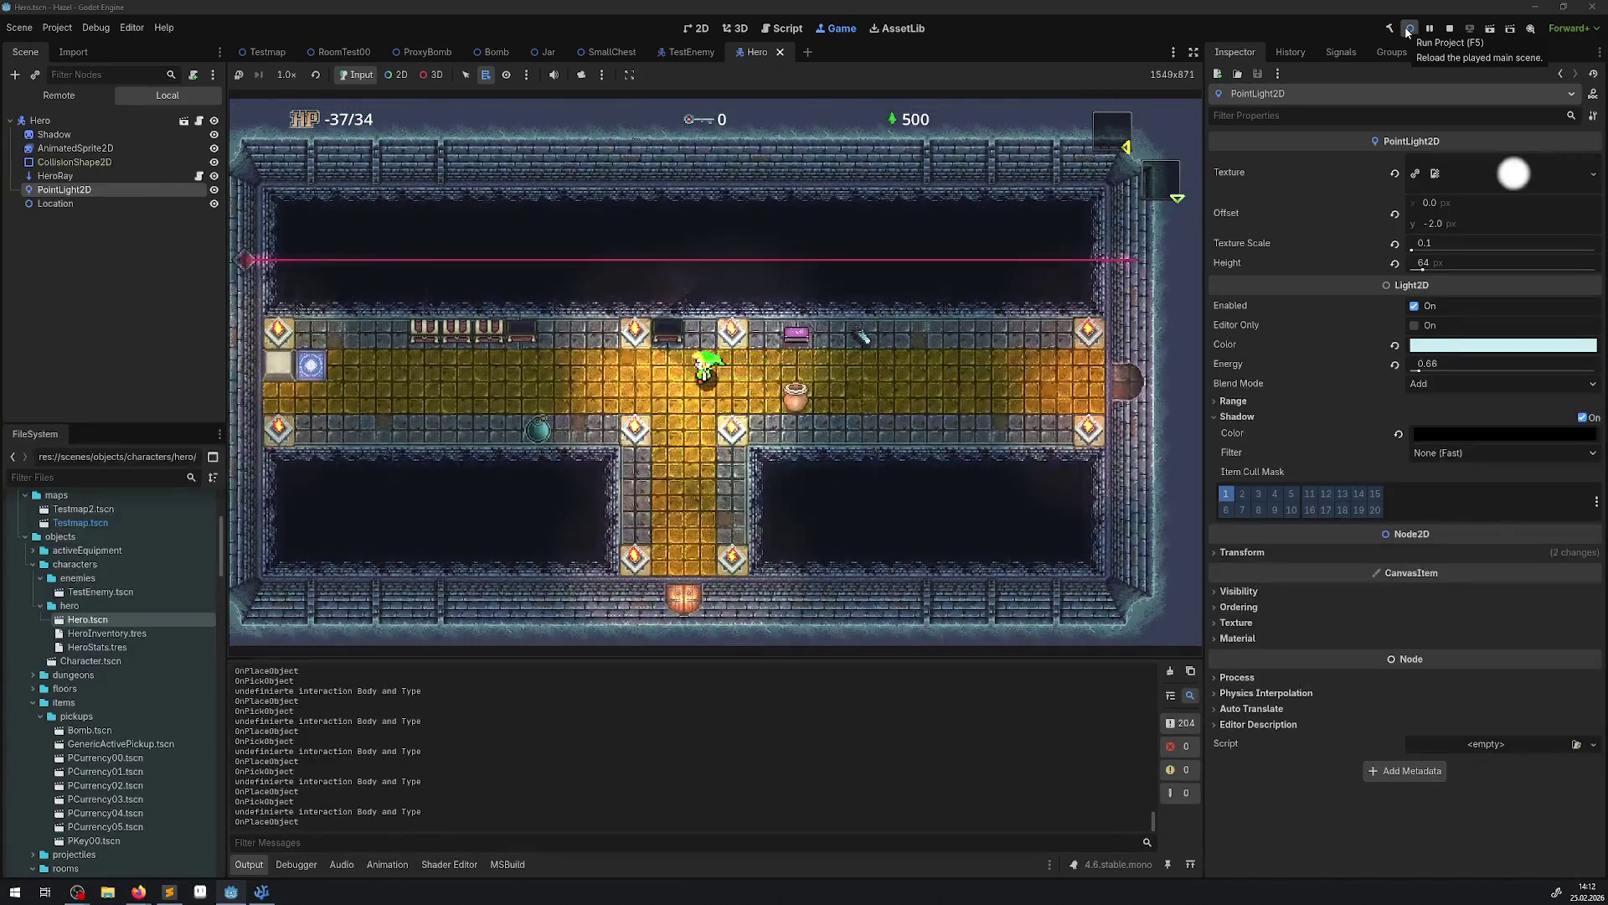
key("Left")
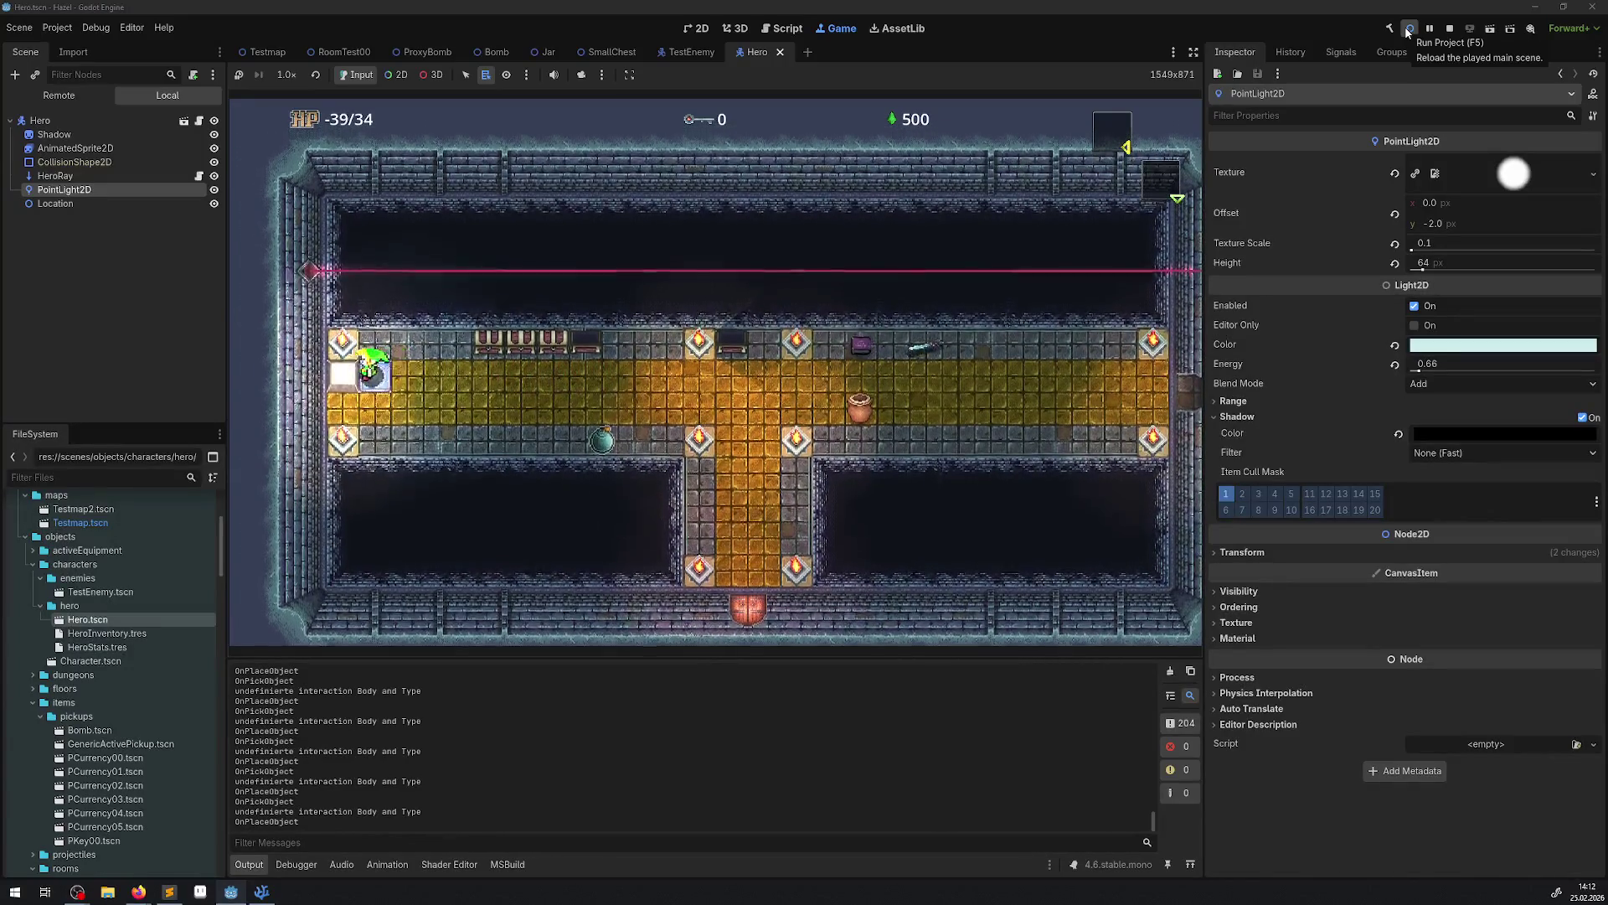
key("Right")
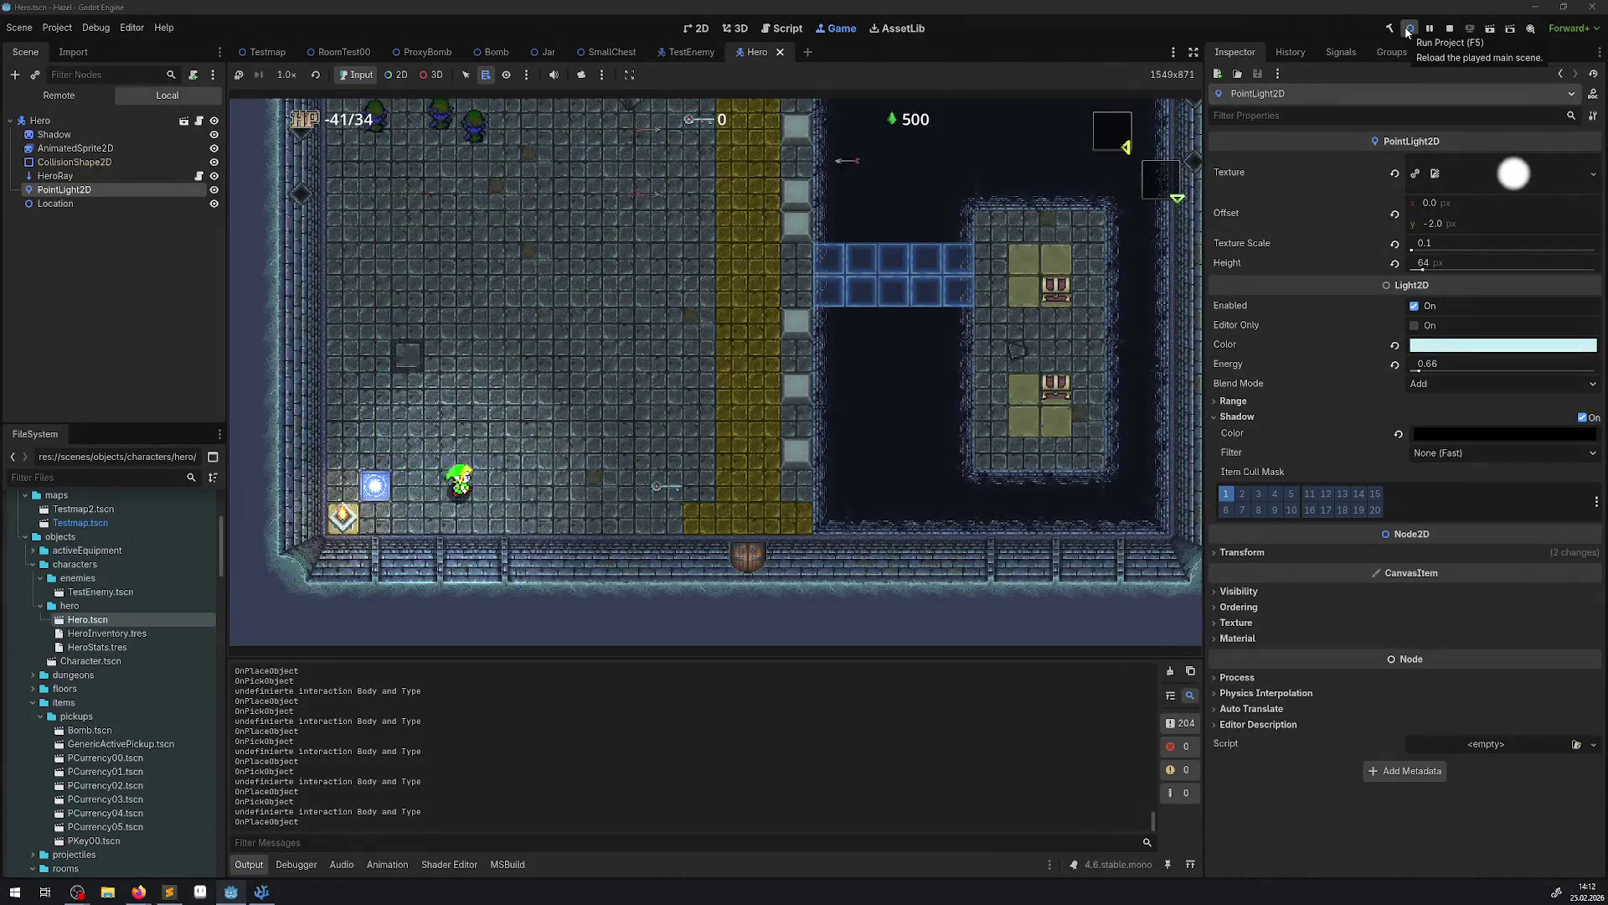
Walk the hero through the bottom door and around the new room, then restart the game.
key("Right")
key("Down")
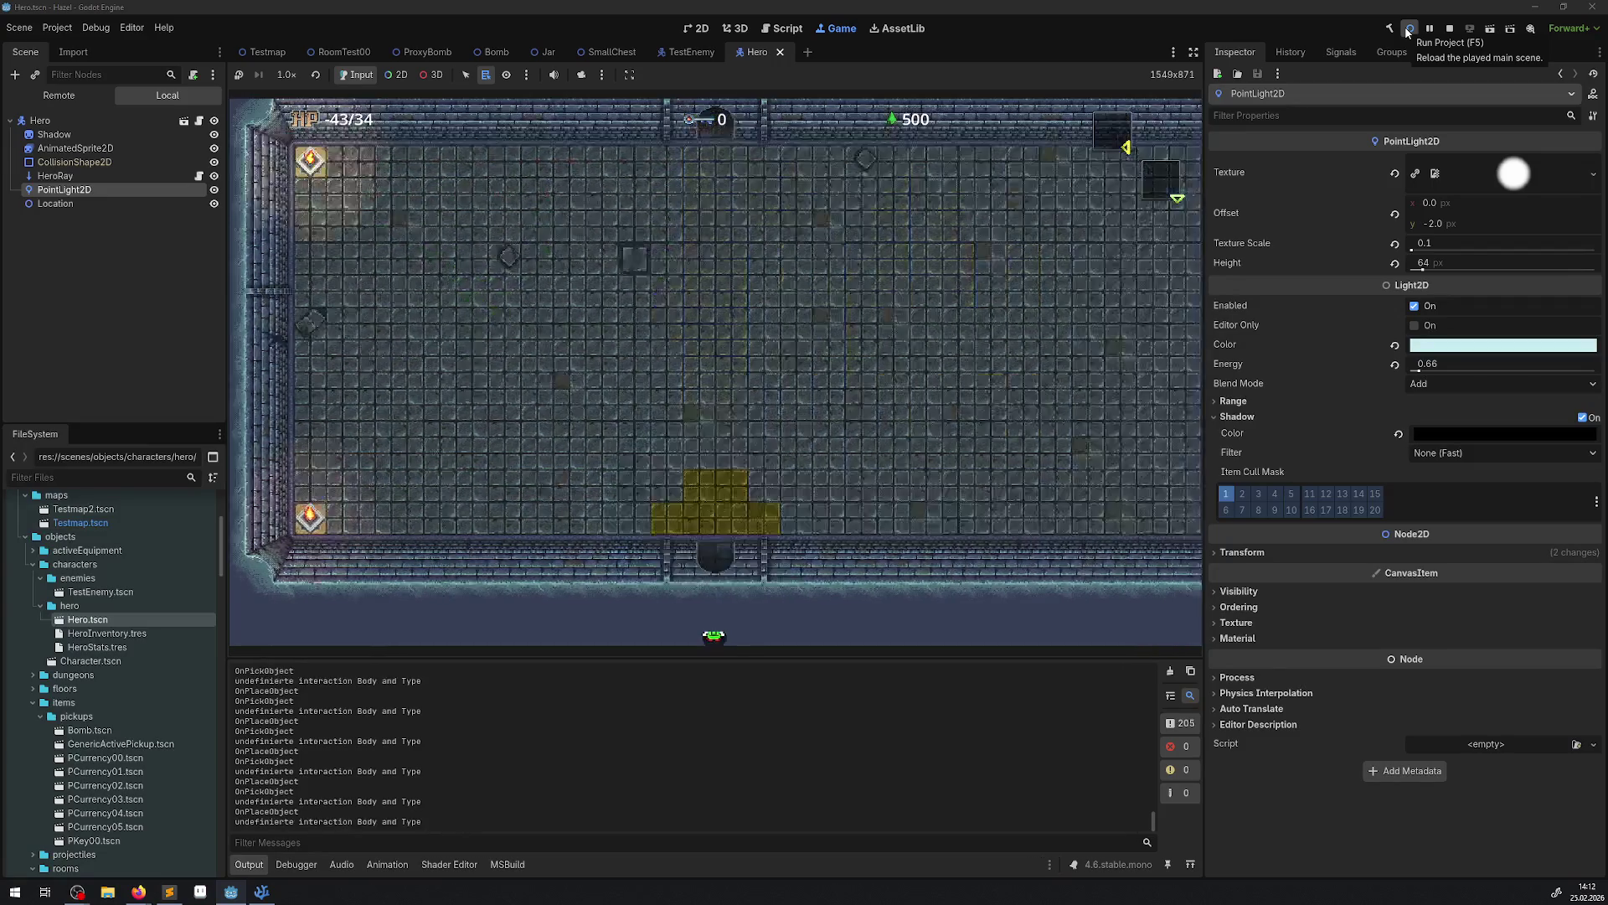
key("Up")
key("Left")
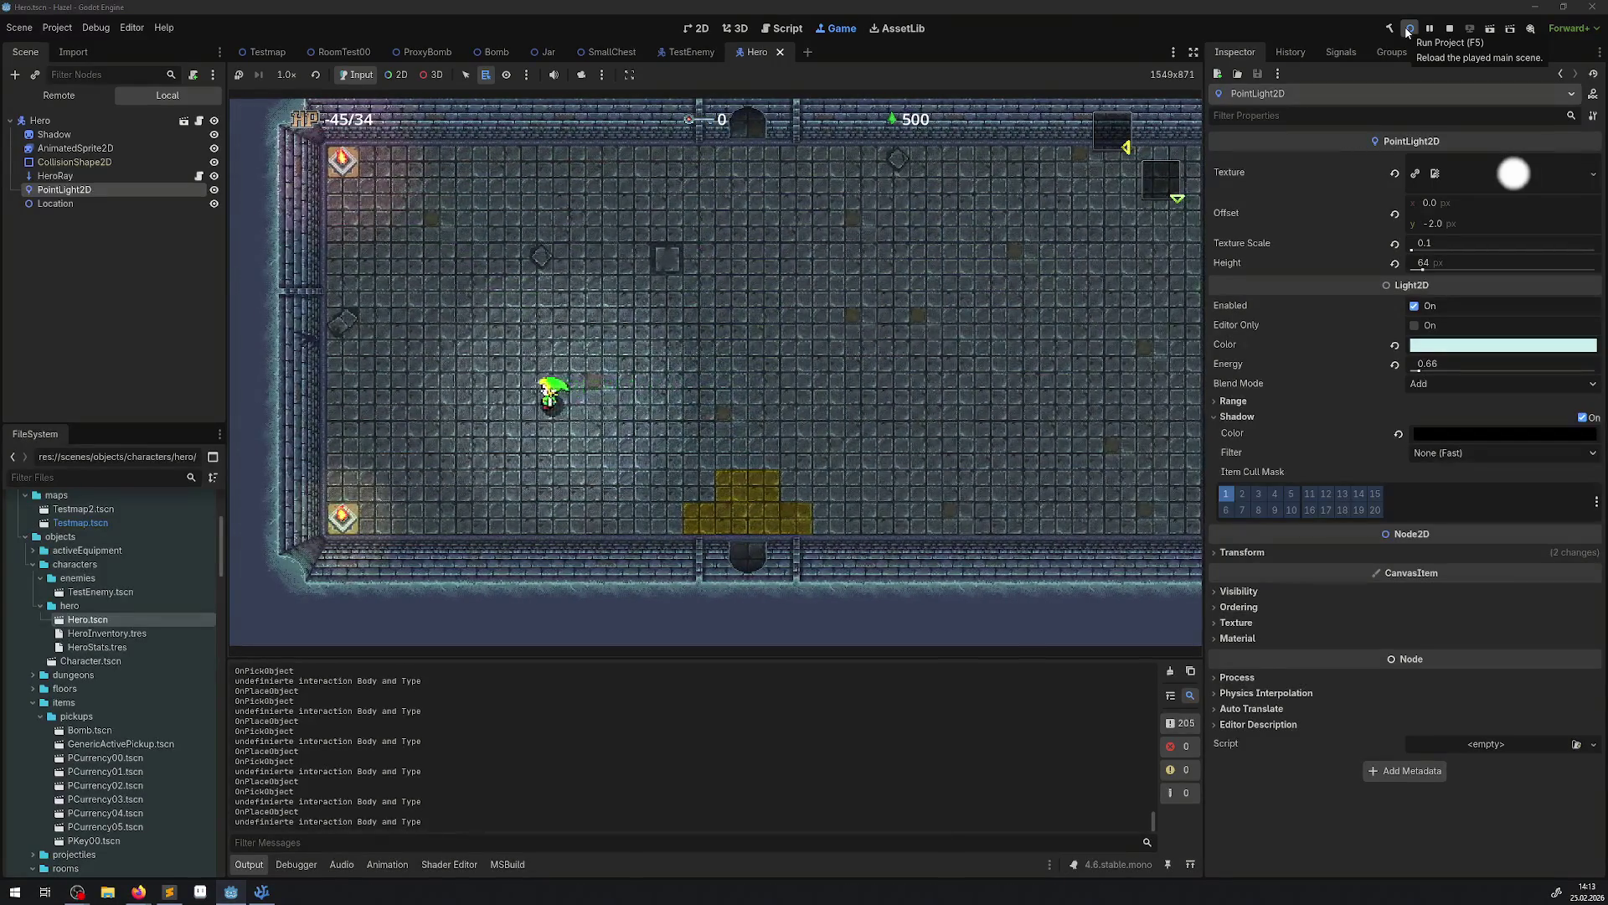
key("Right")
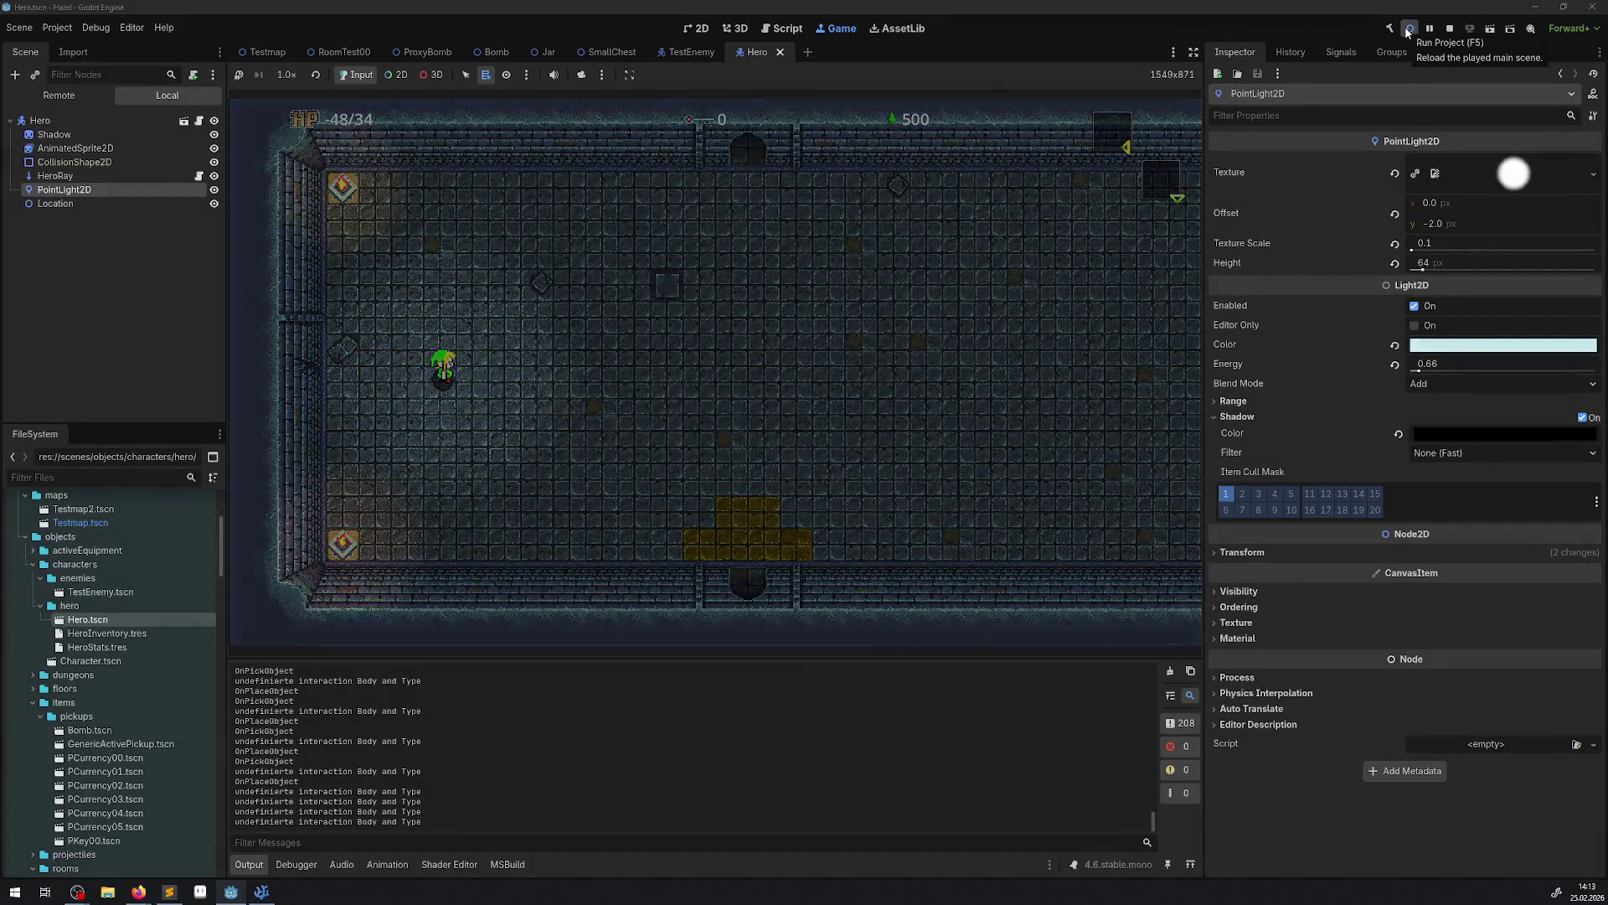
left_click(1408, 32)
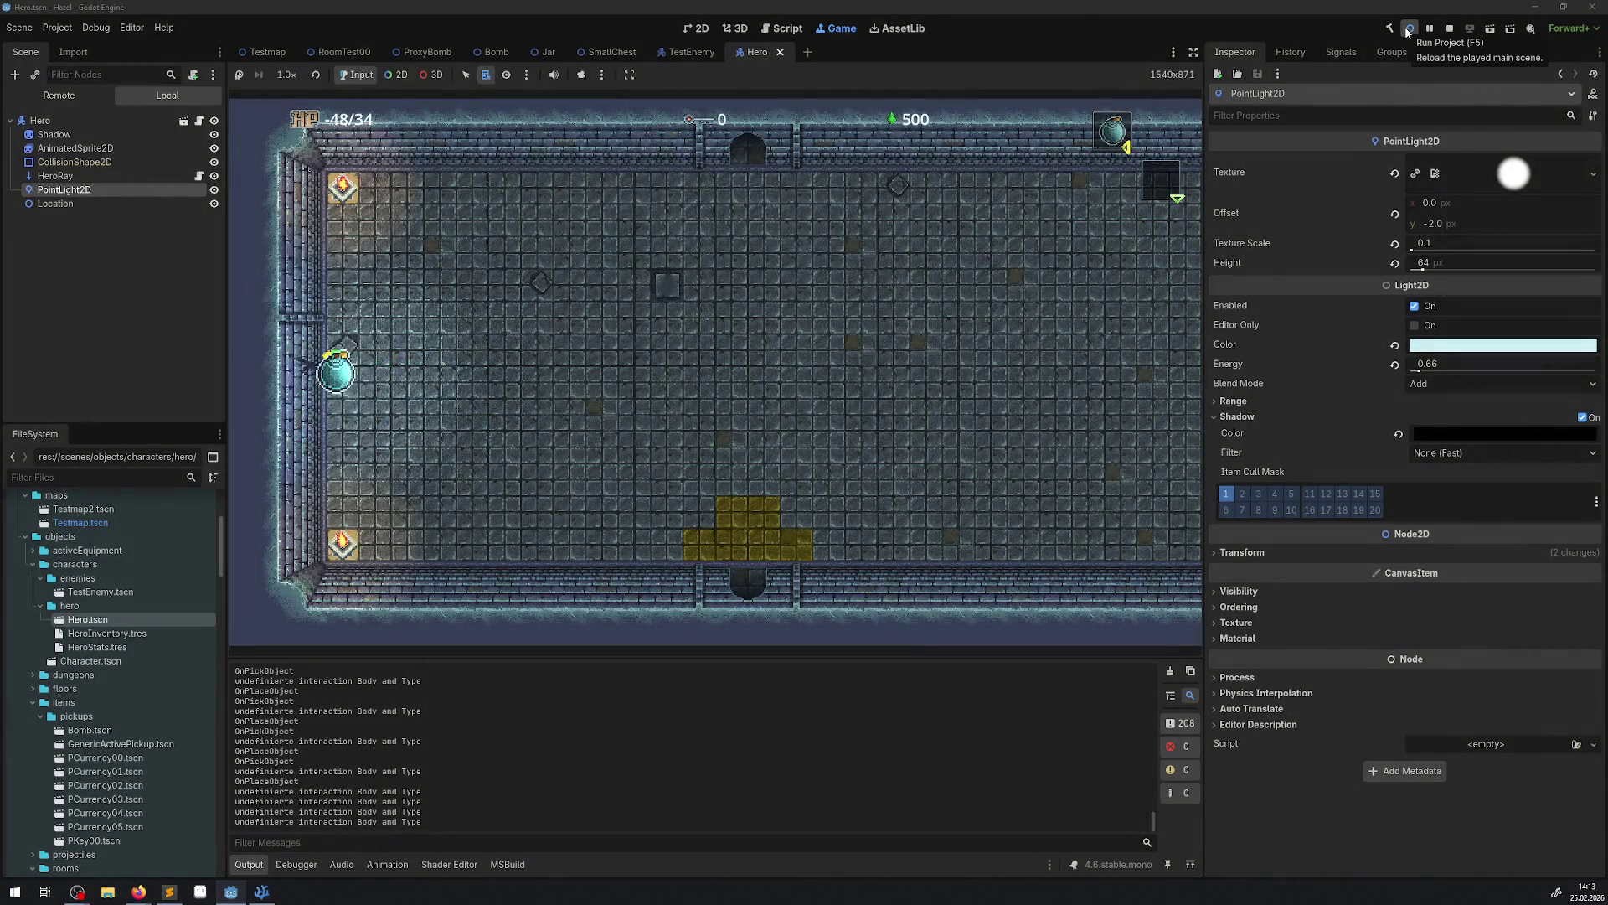
Dodge the exploding bomb, enter the room to the left, and open the chest.
key("Left")
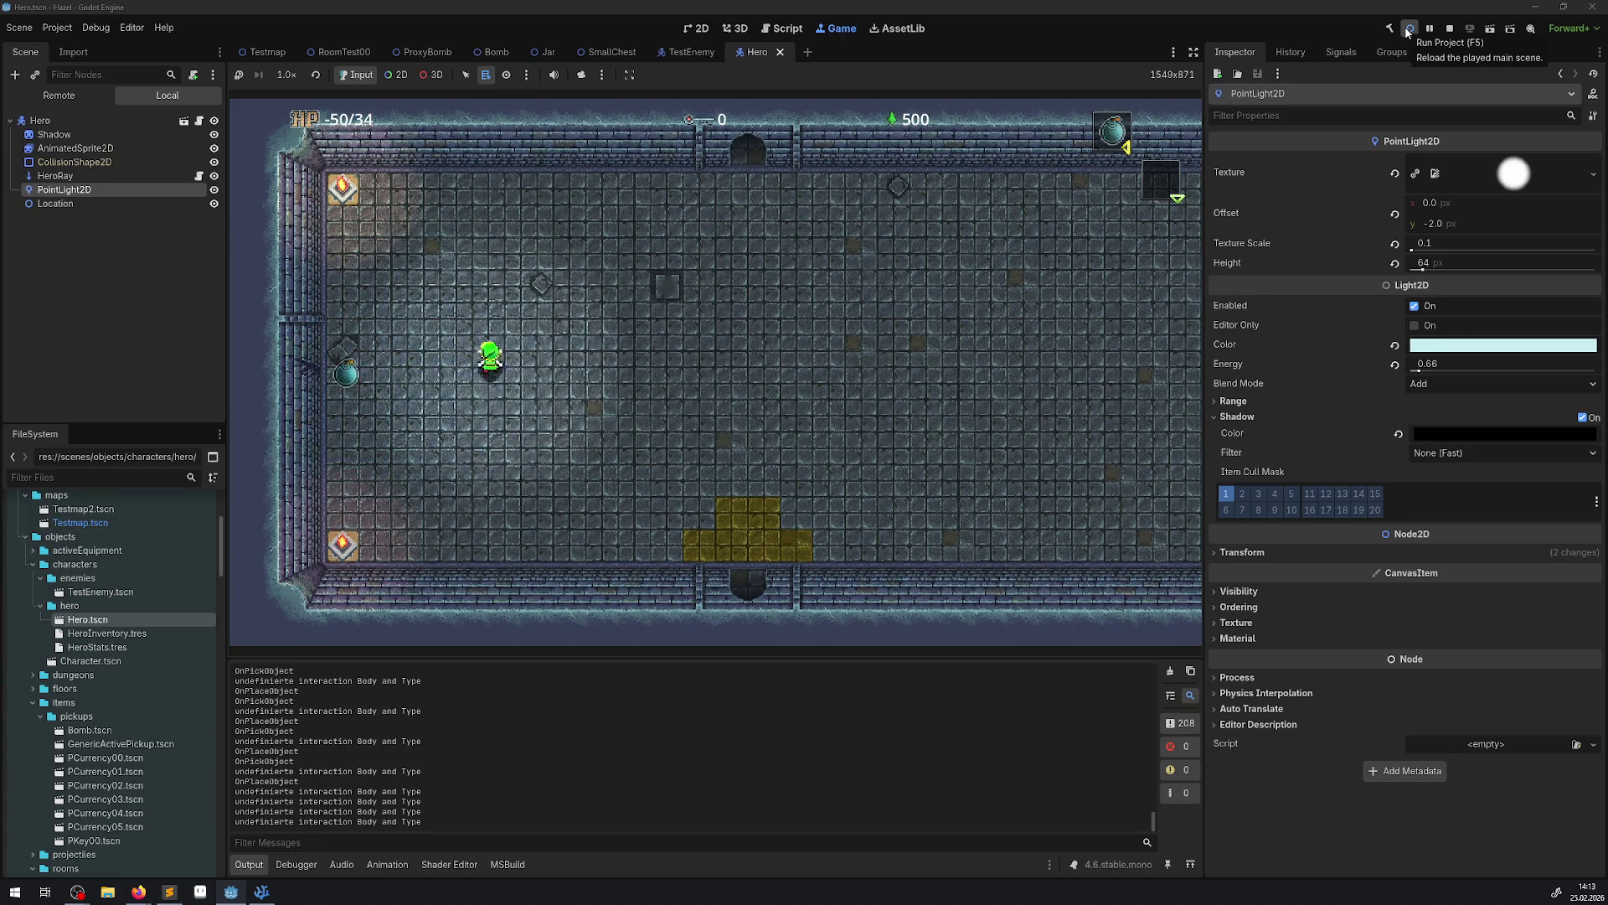
key("Up")
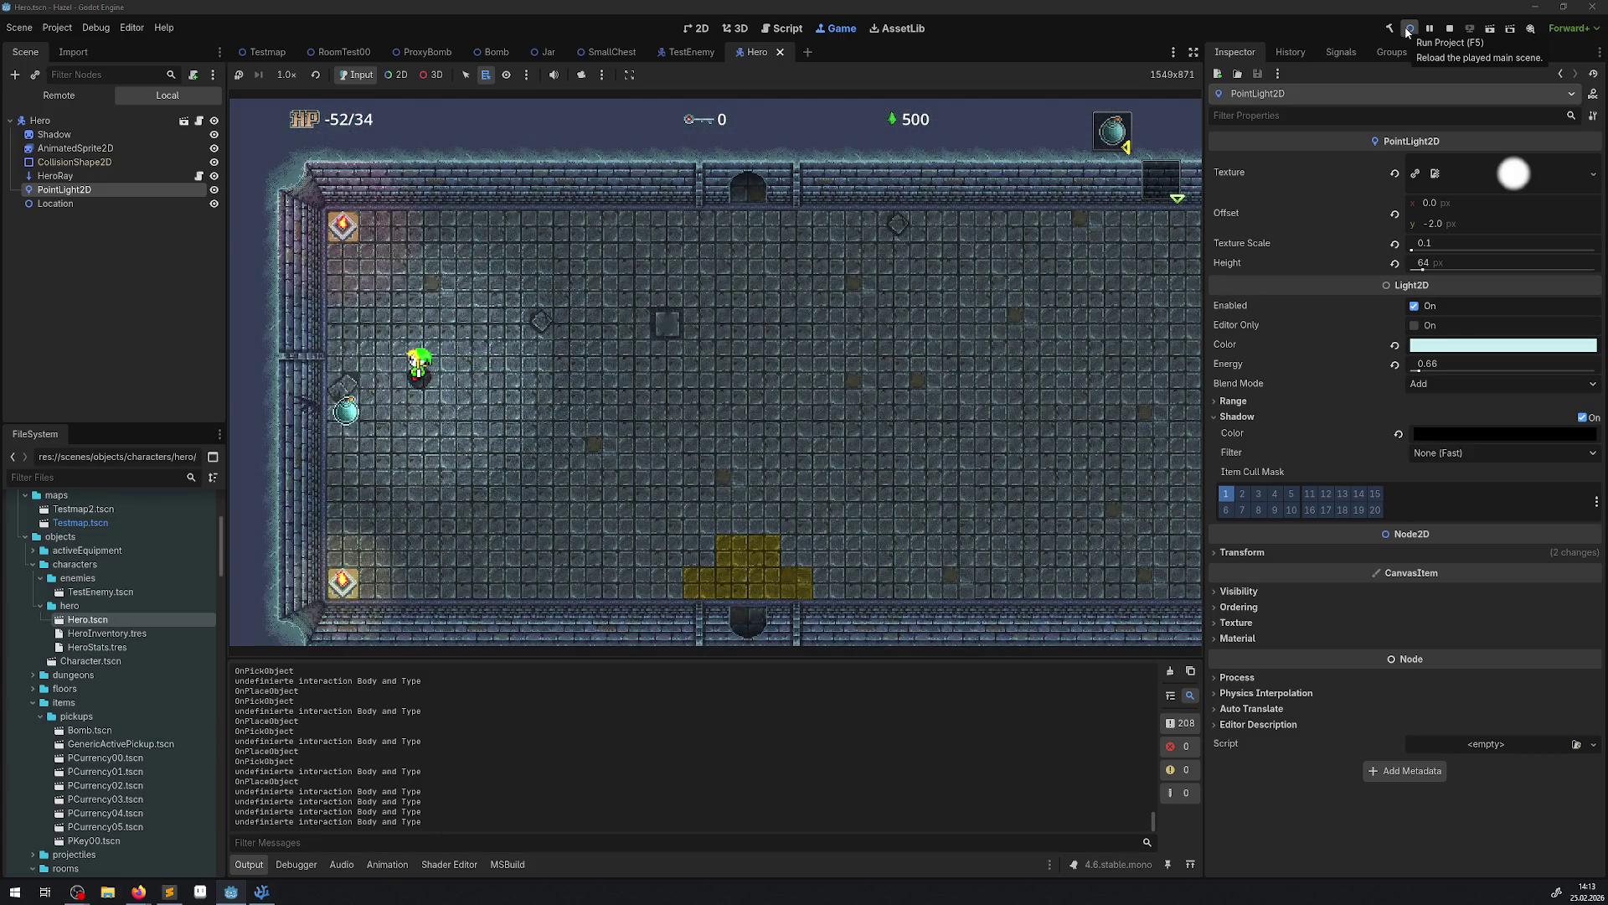
key("Left")
key("Down")
key("Left")
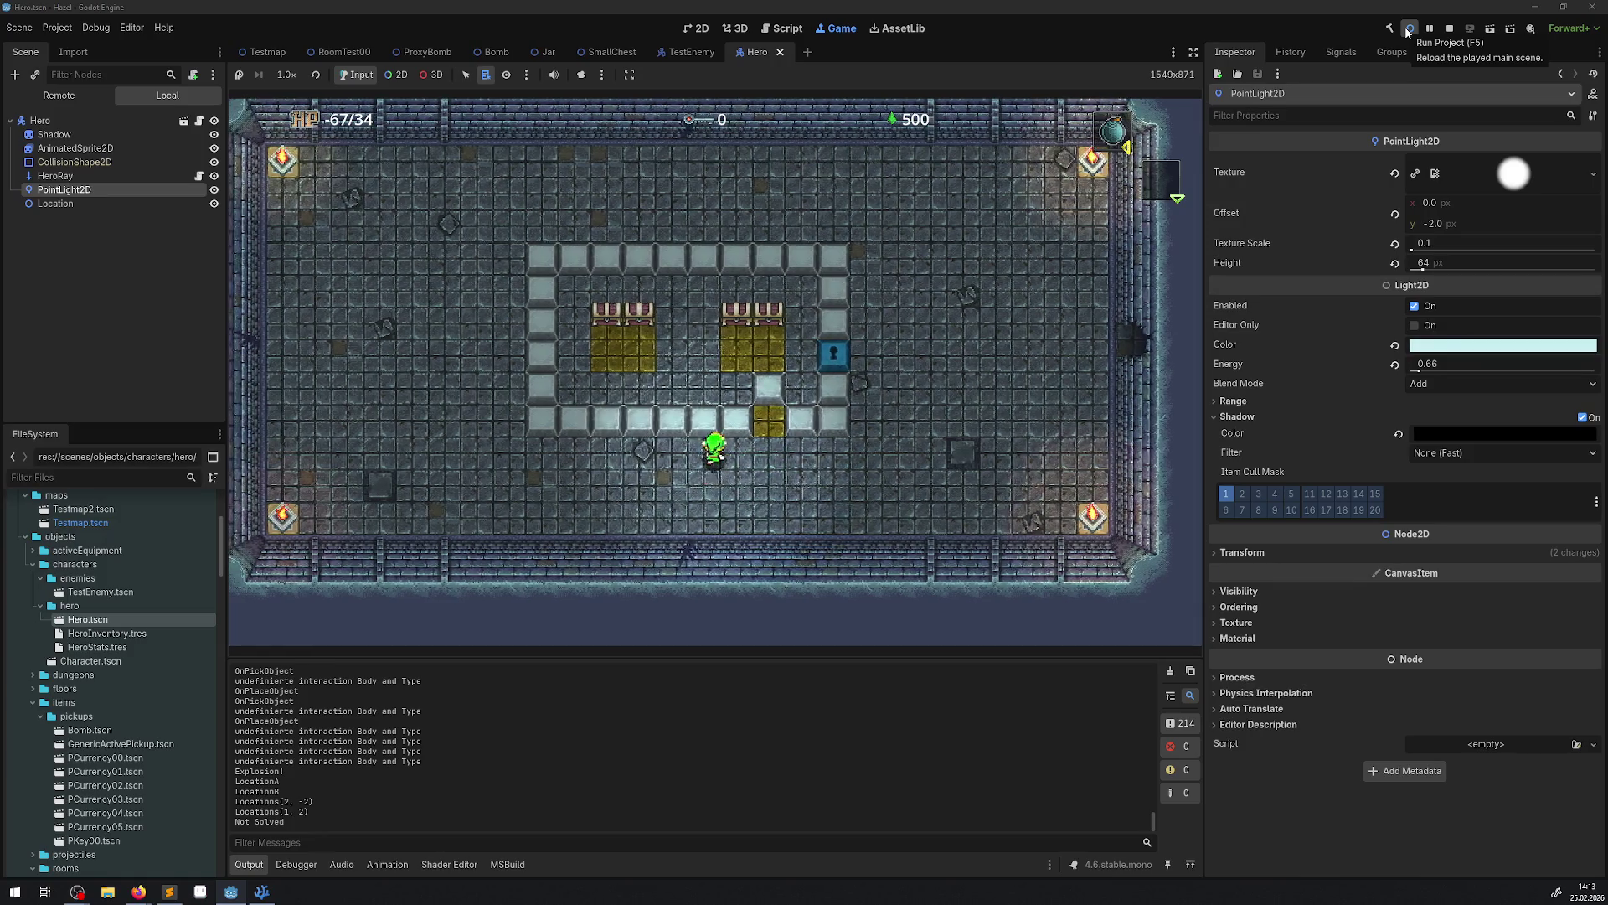
key("space")
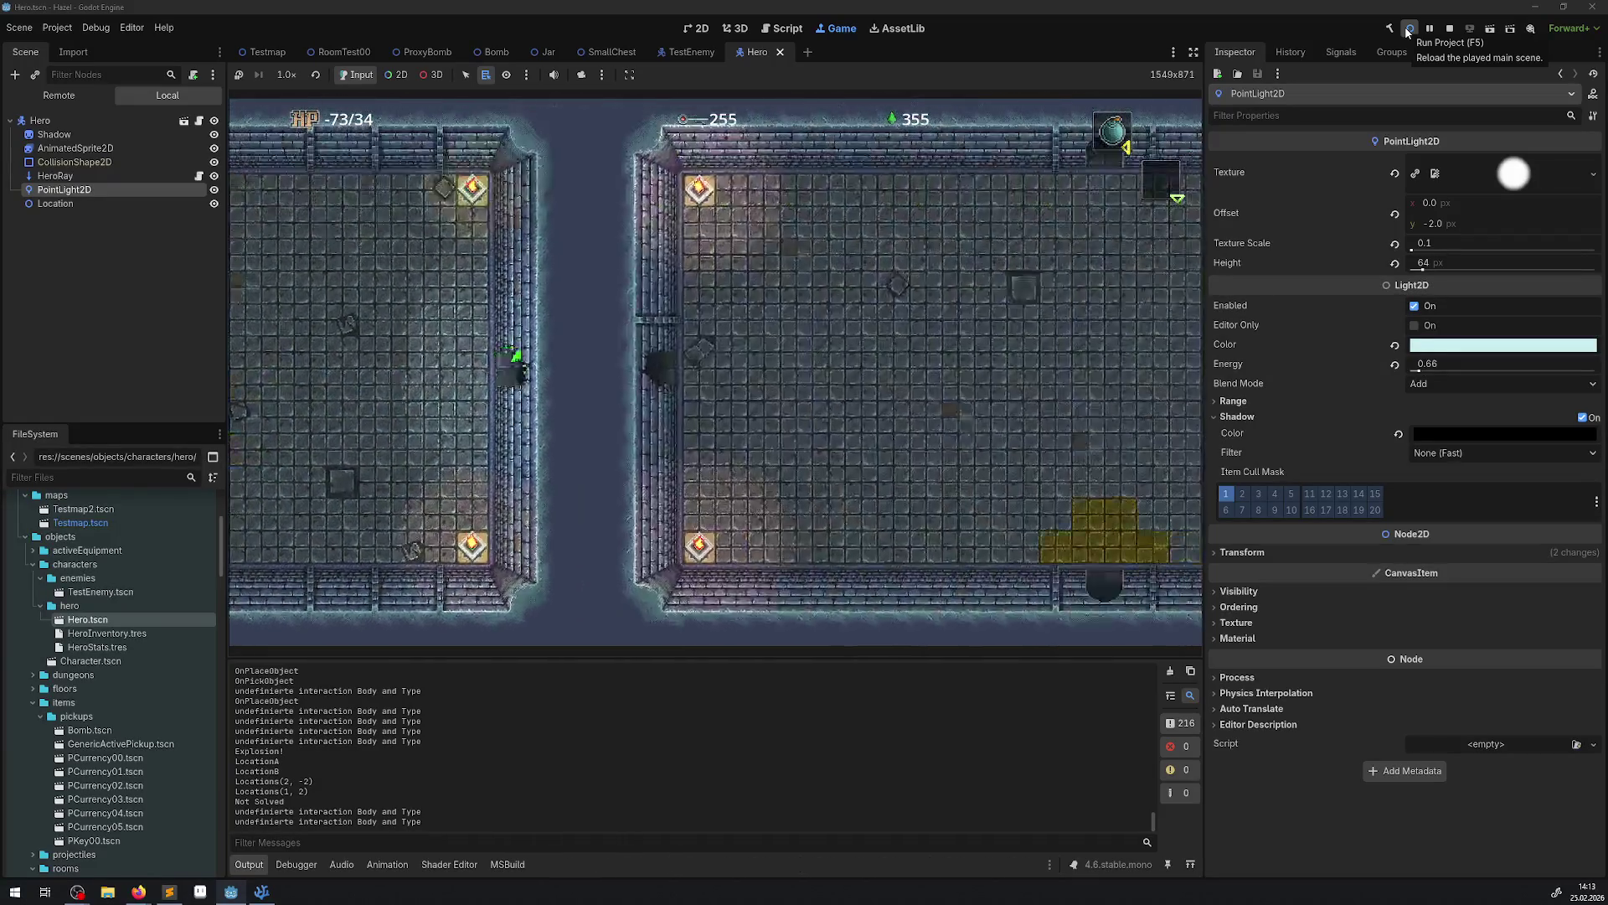
Take the hero out through the top door, then back through the bottom door.
key("Up")
key("Right")
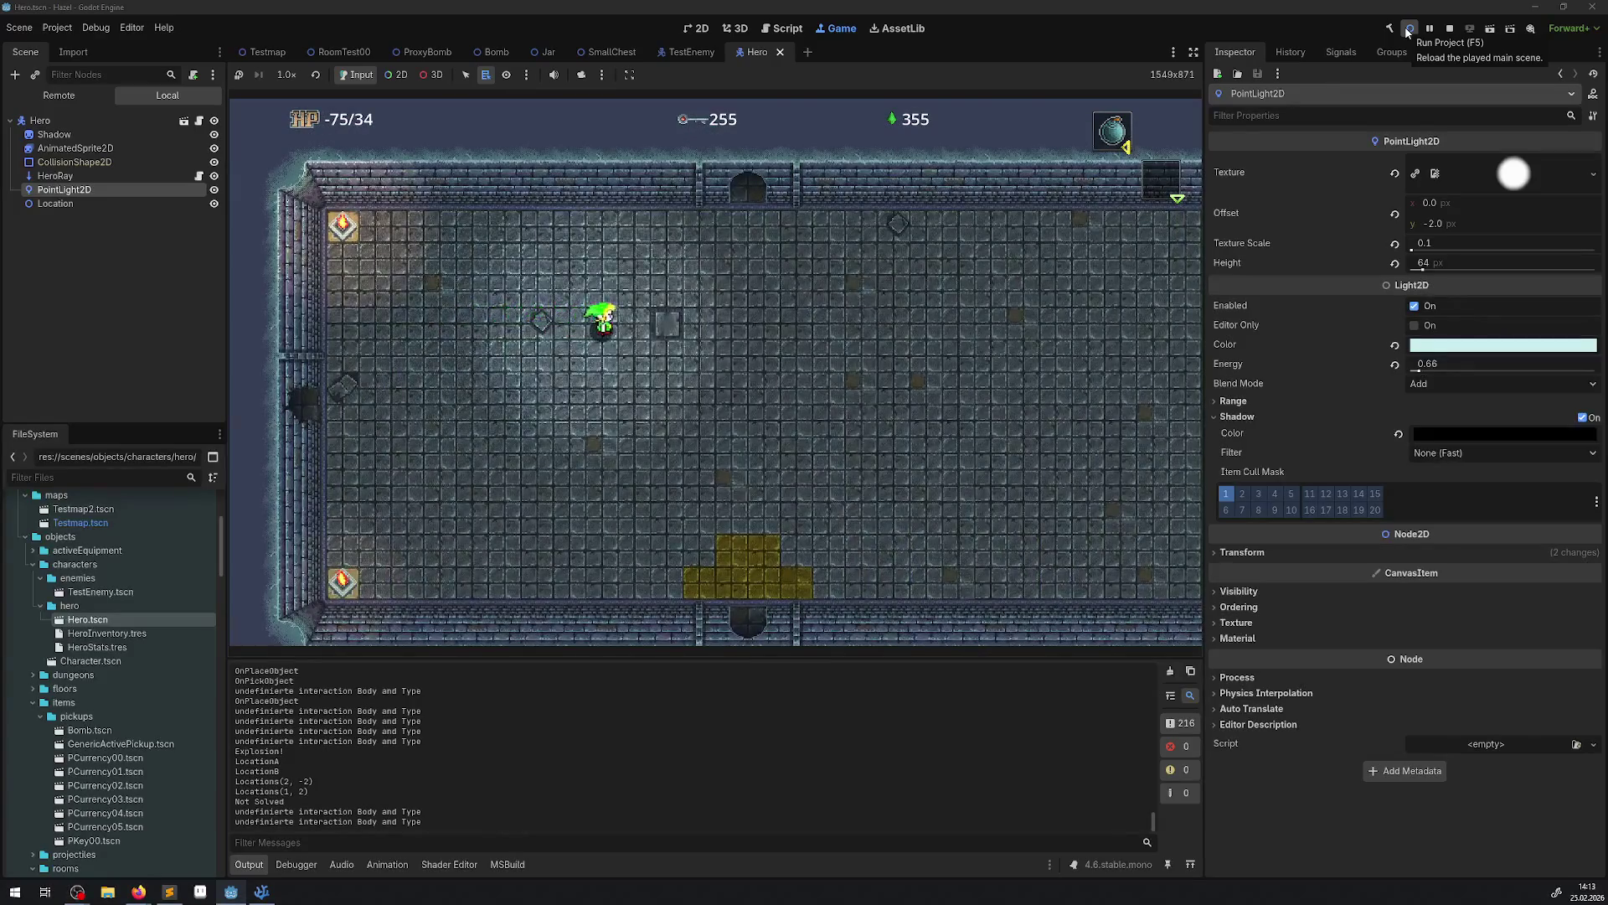
key("Up")
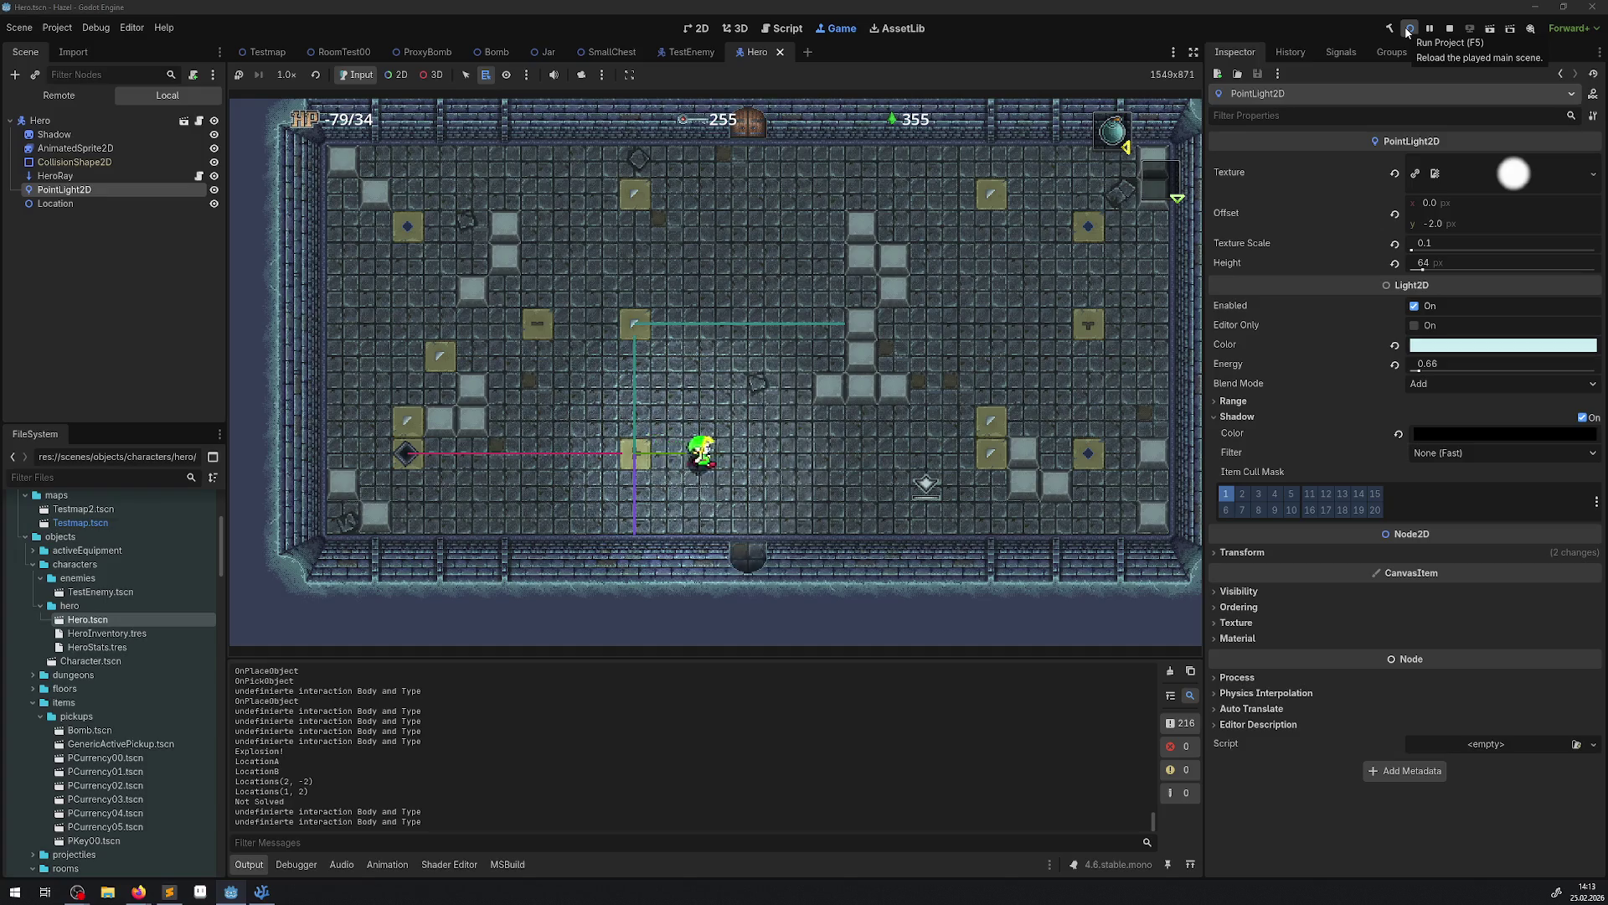
key("Down")
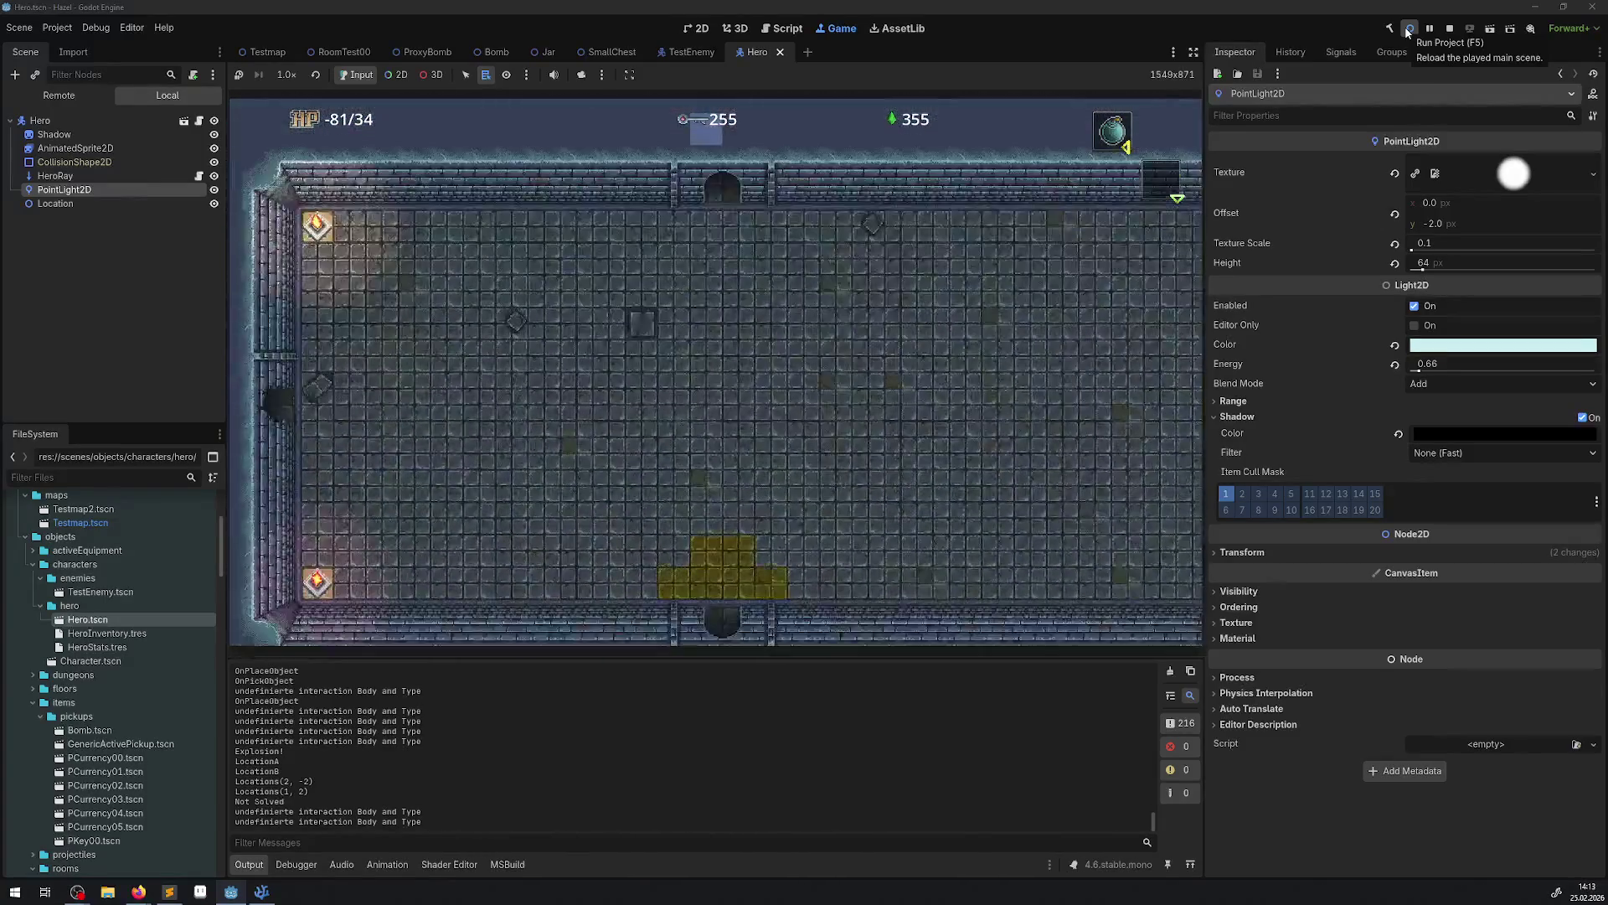
key("Down")
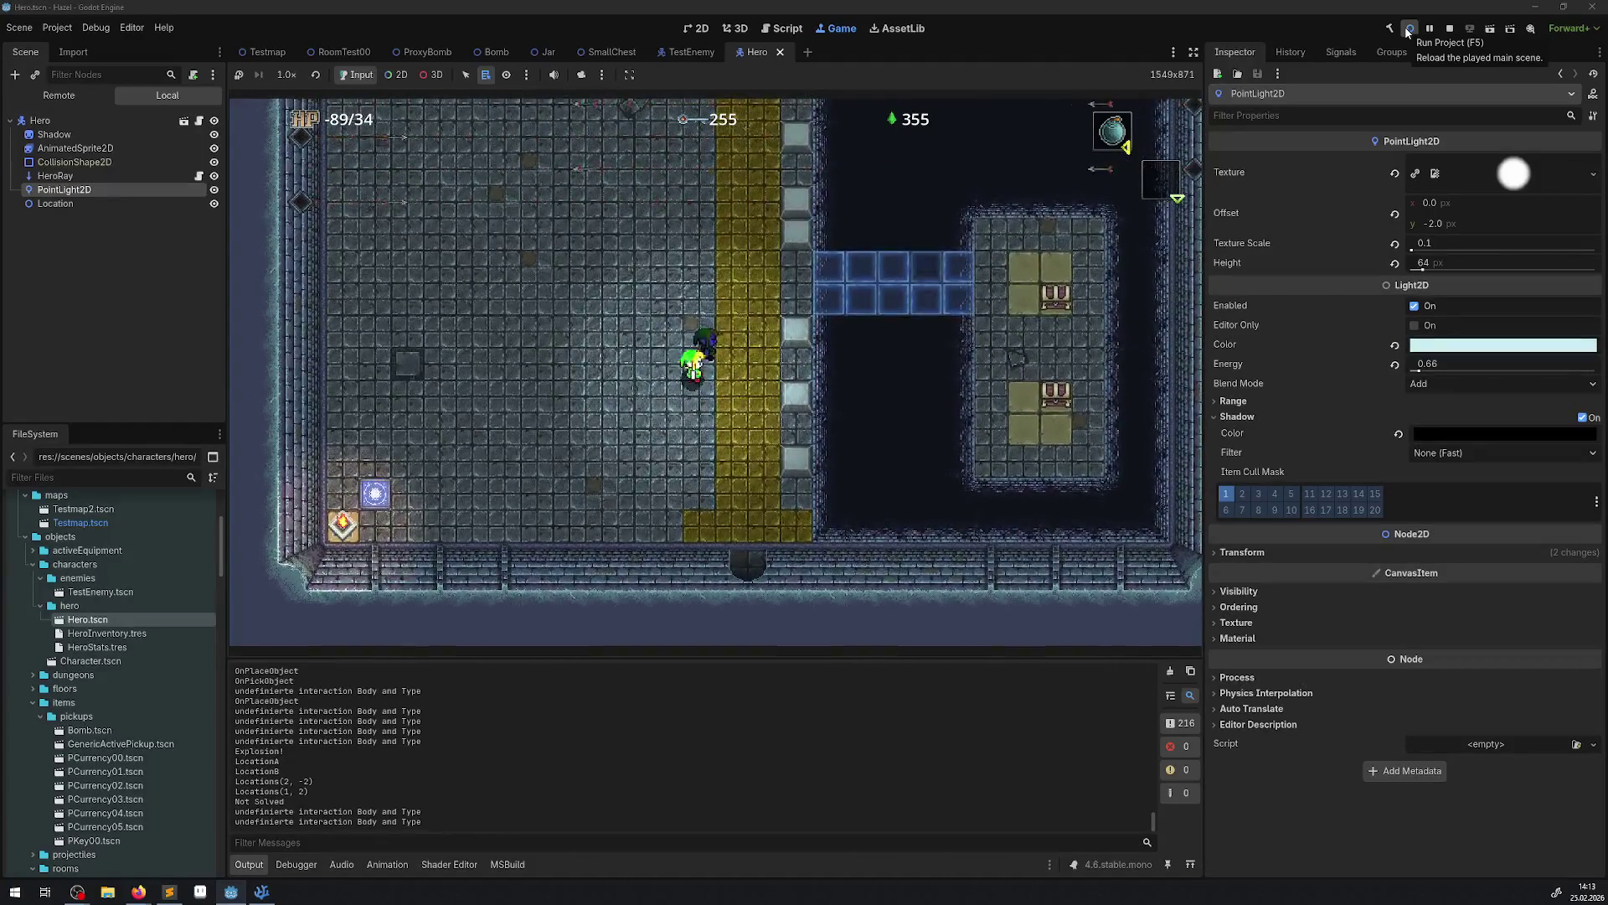
Walk the hero up and along the yellow corridor to its far top-right corner.
key("Up")
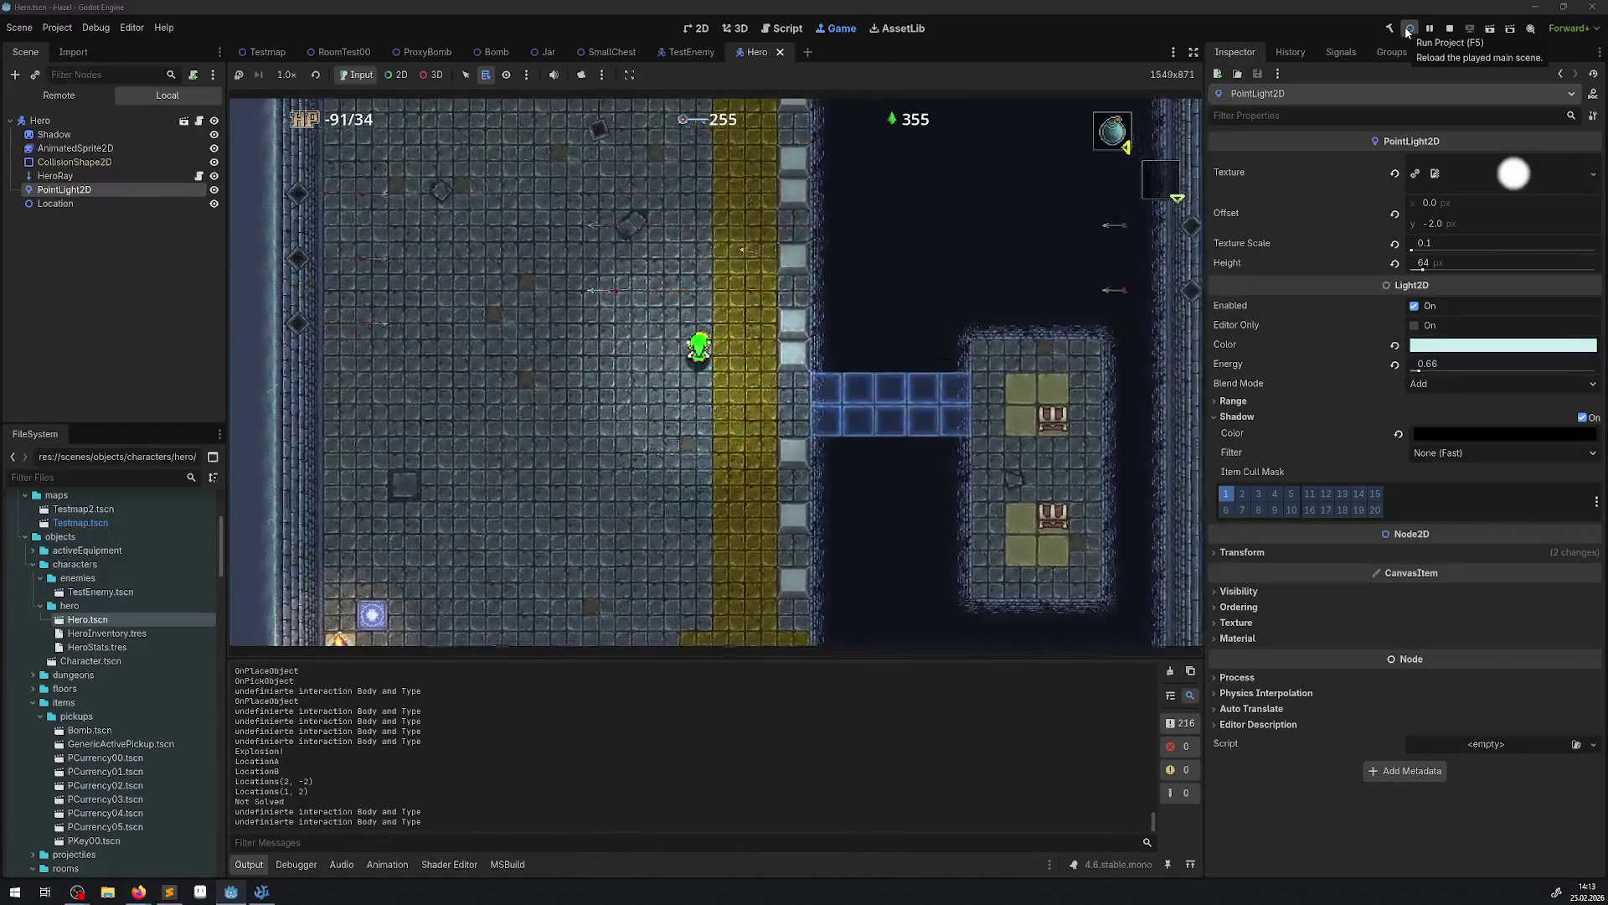
key("Up")
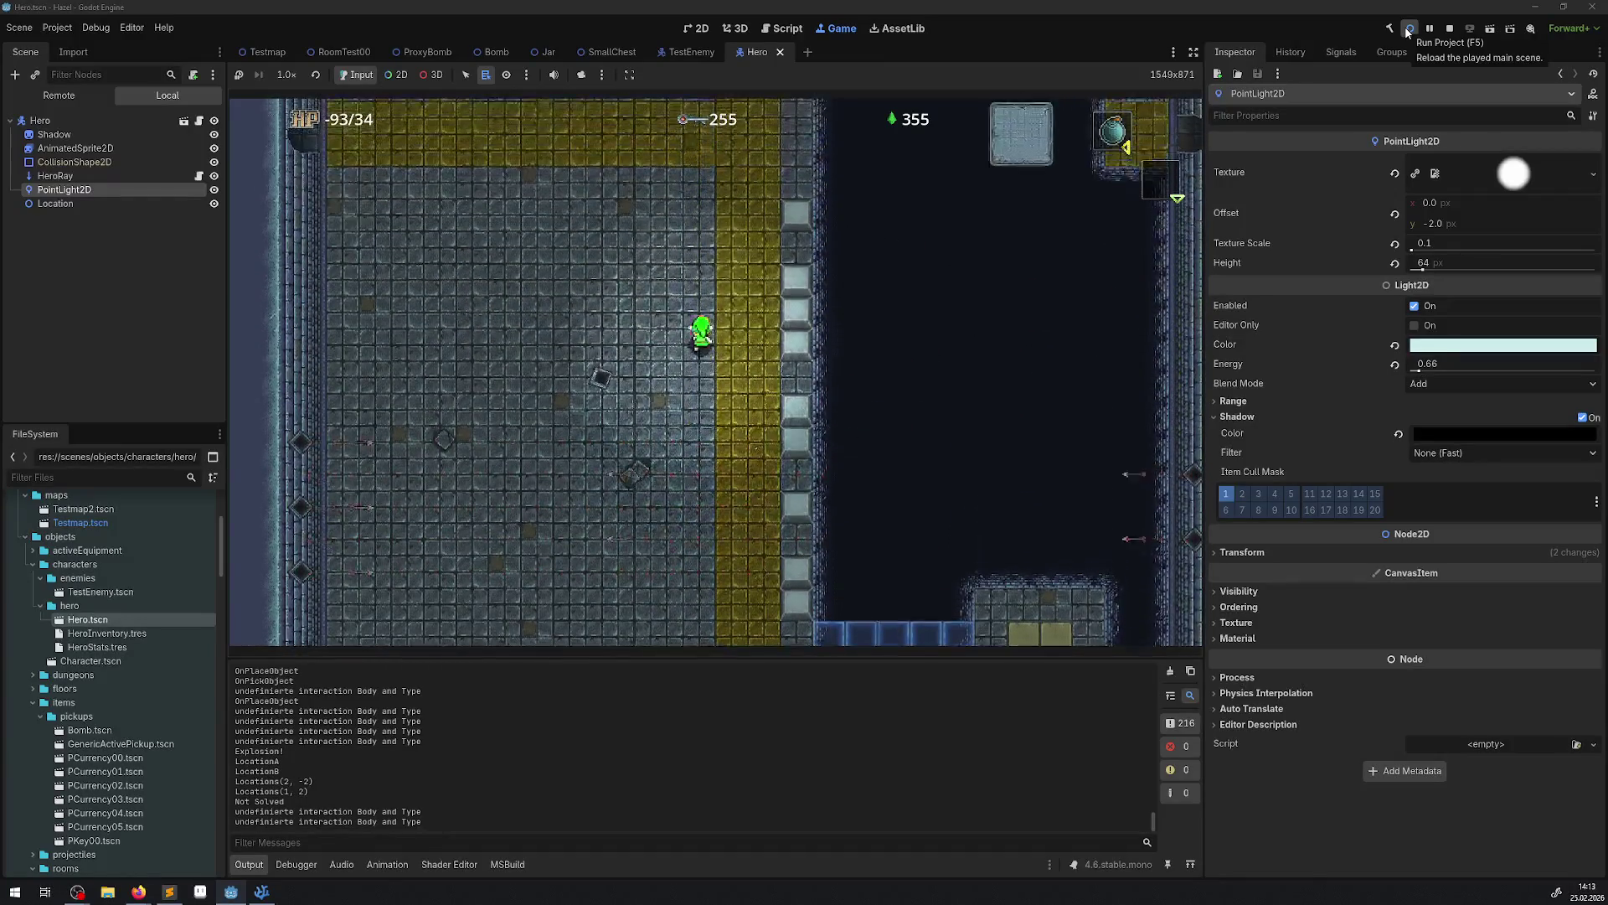
key("Up")
key("Left")
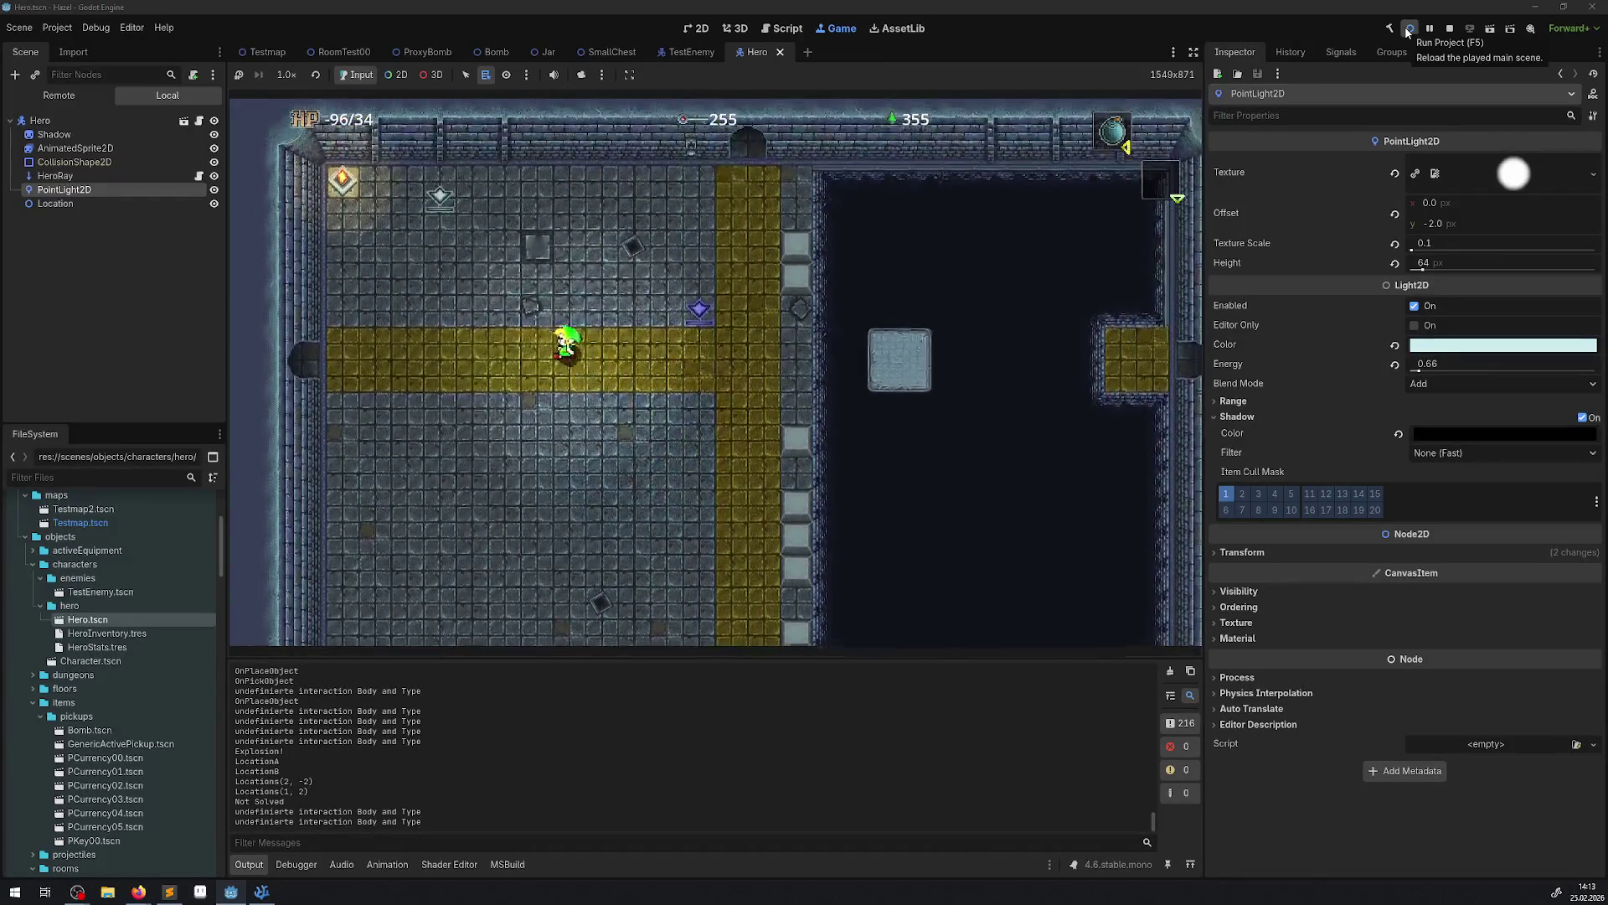
key("Up")
key("Down")
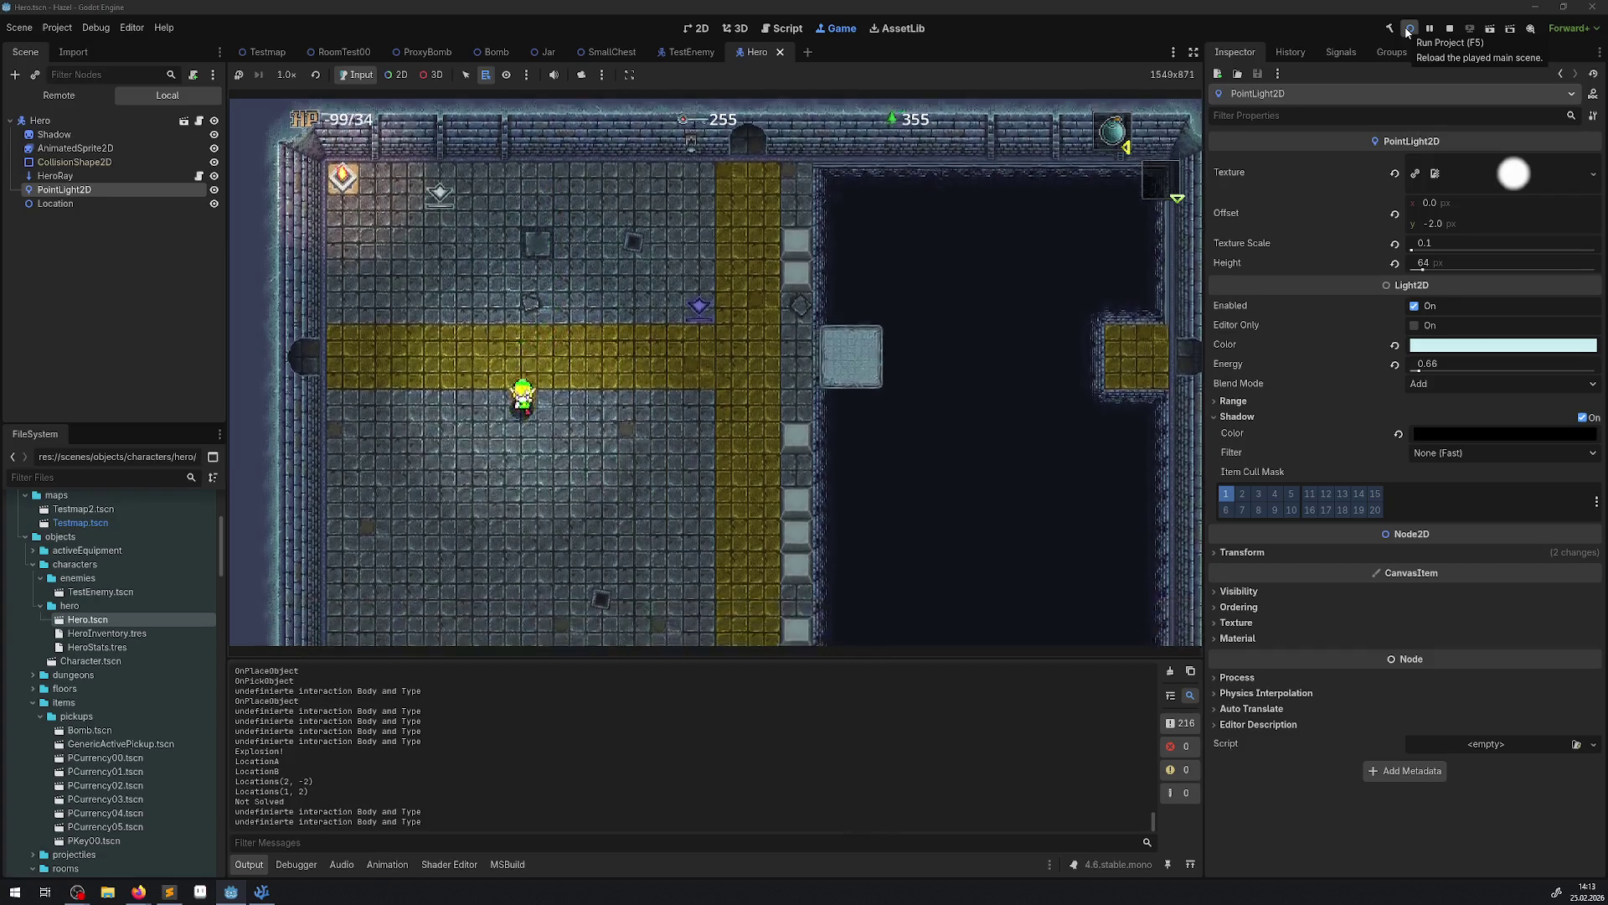
key("Up")
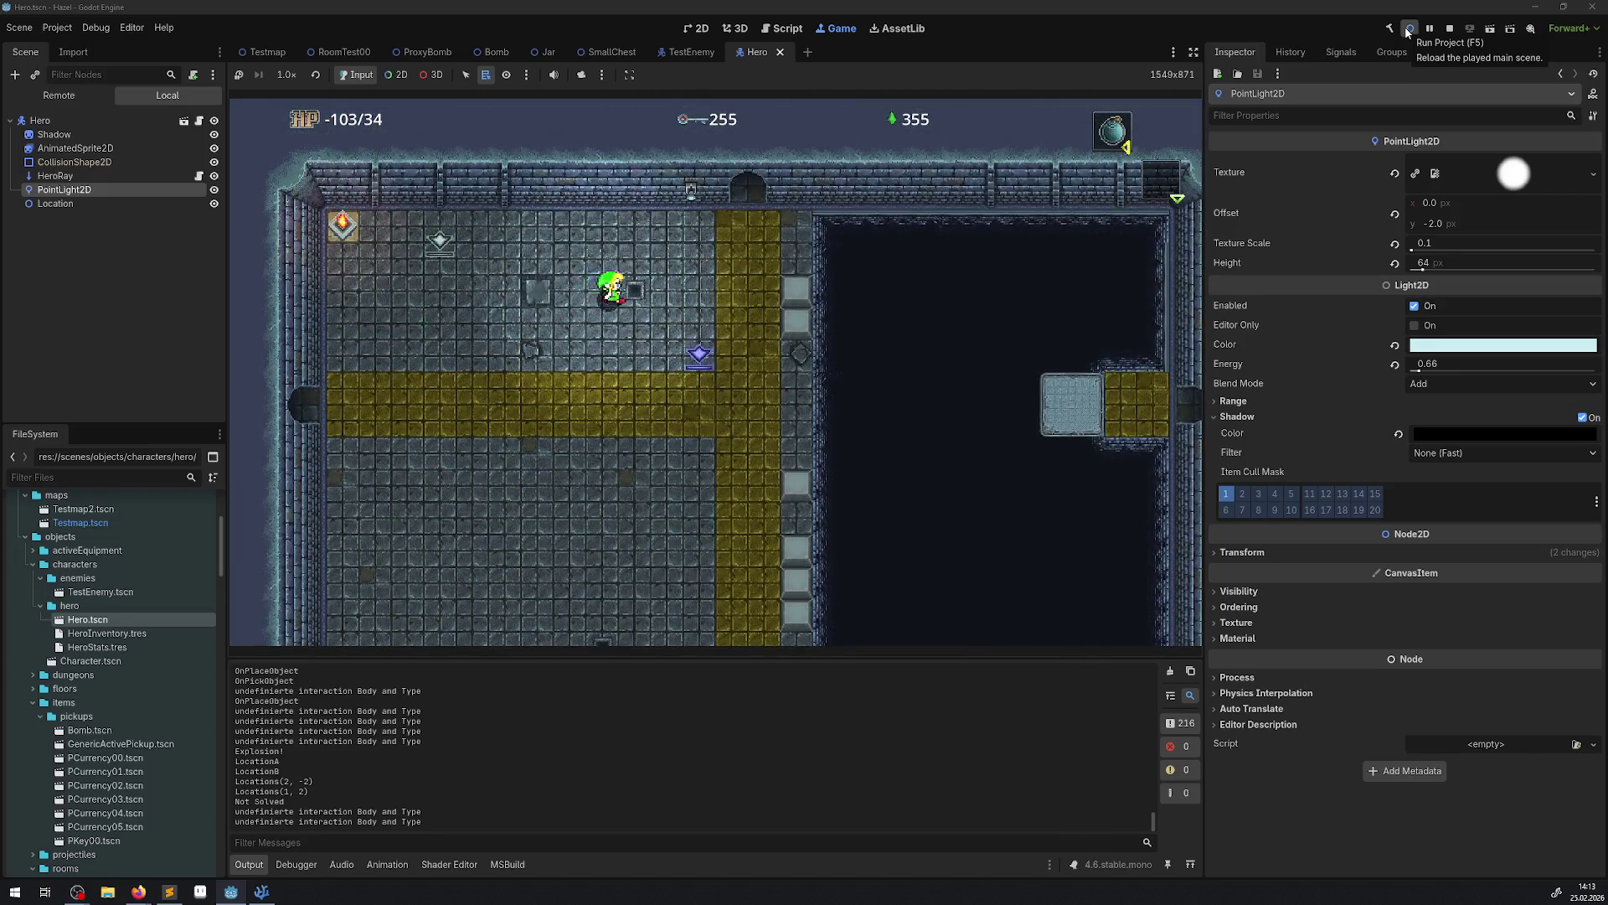
key("Up")
key("Right")
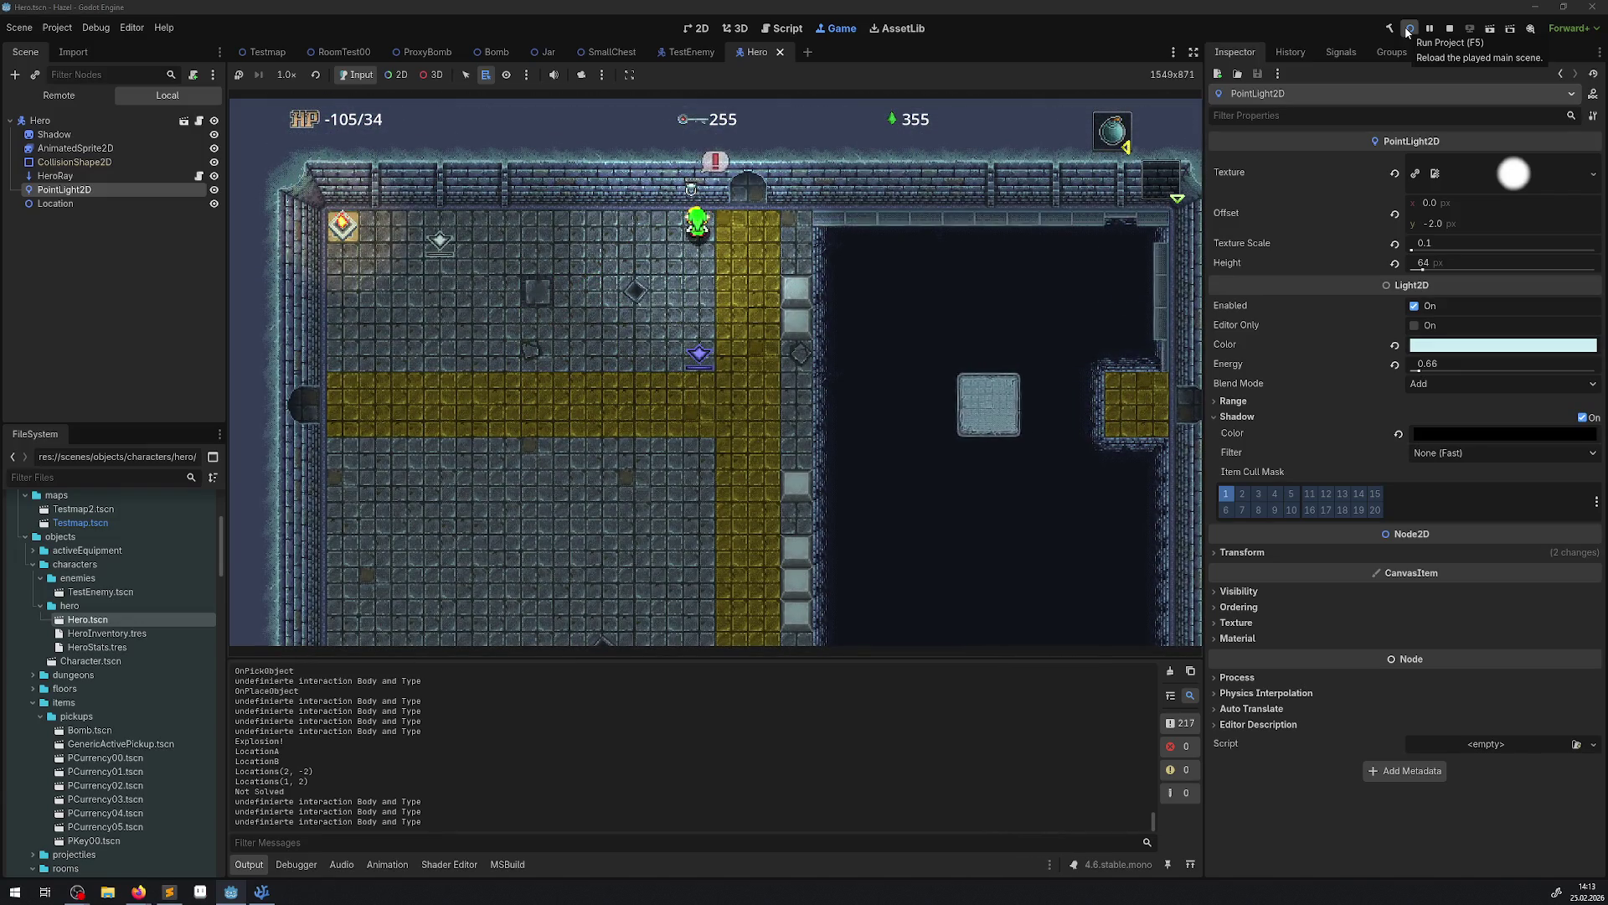
key("Right")
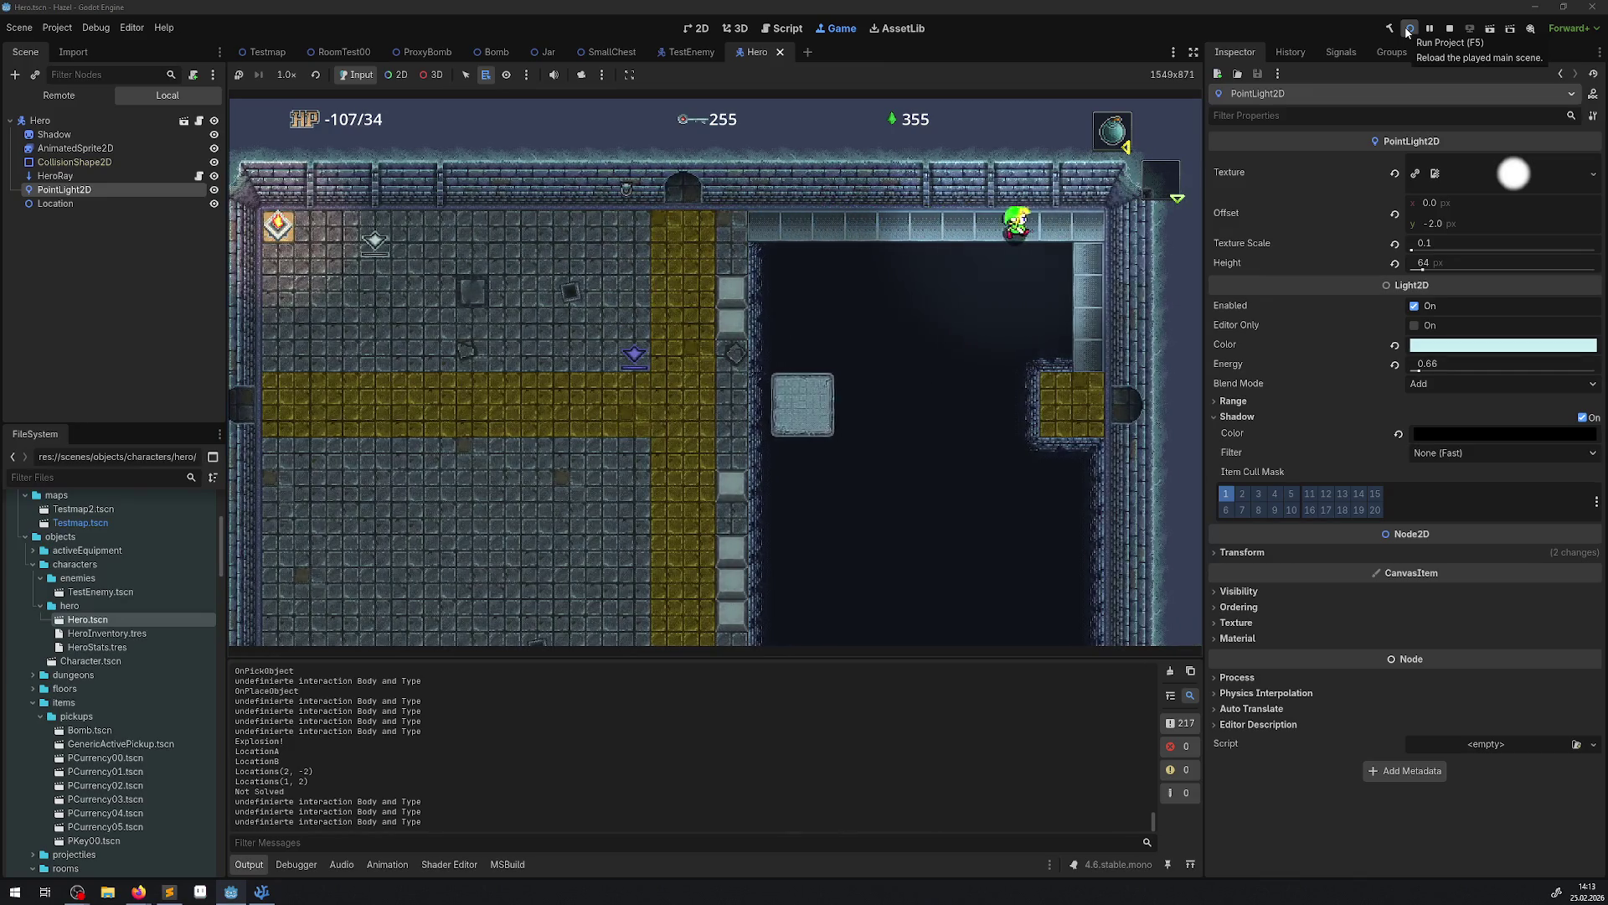
Go through the doorway into the next room and roam its centre and lower area.
key("Down")
key("Right")
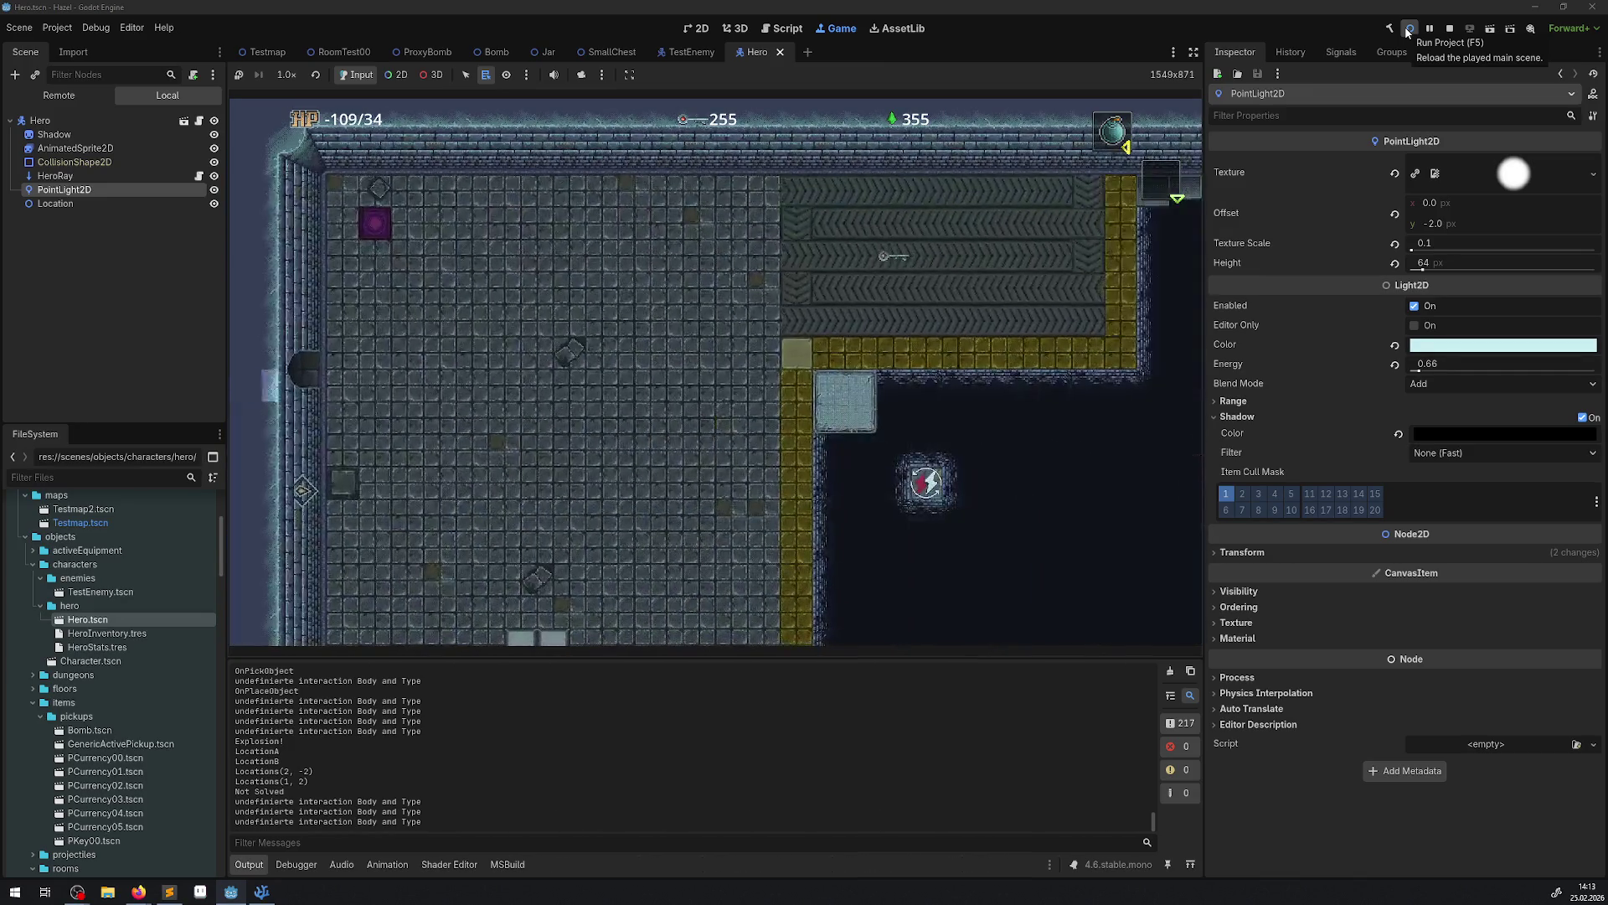
key("Right")
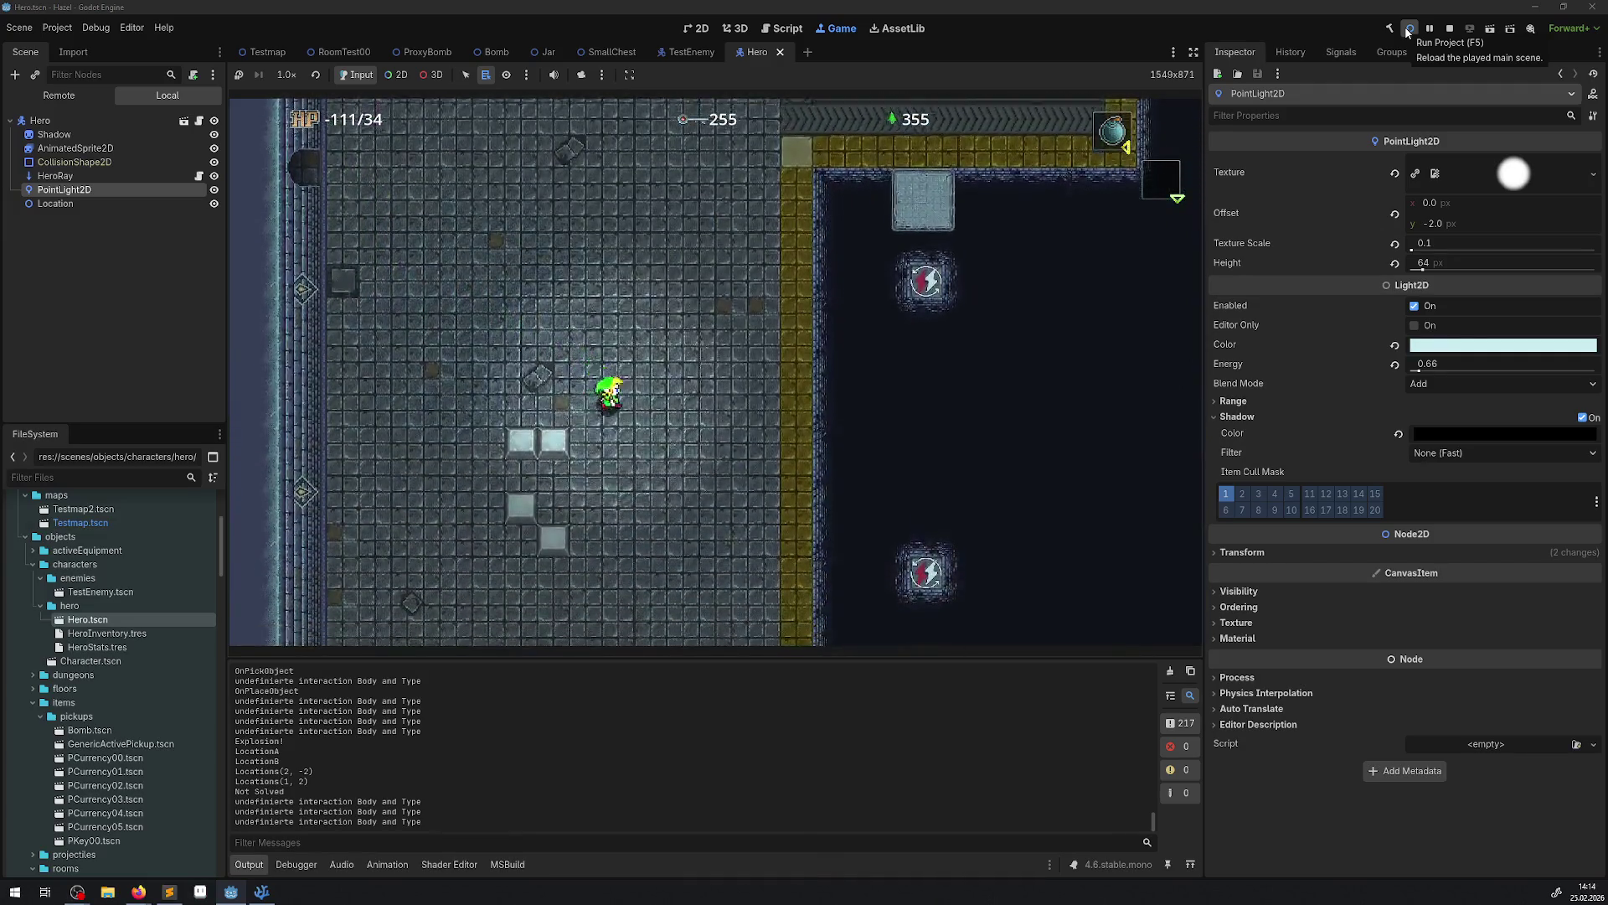
key("Right")
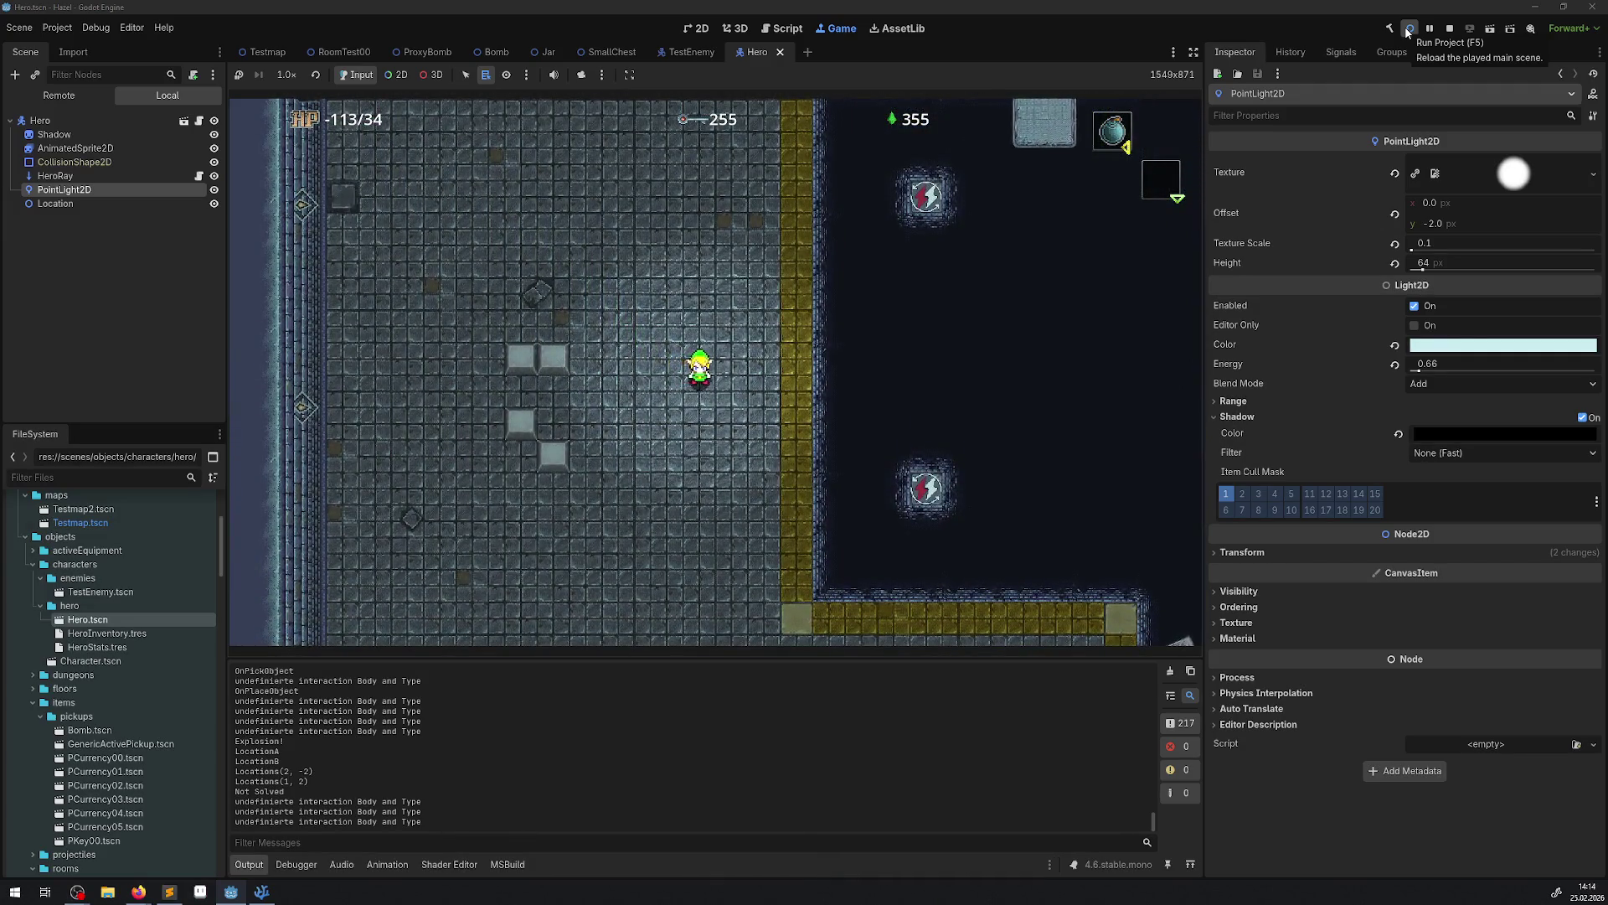
key("Left")
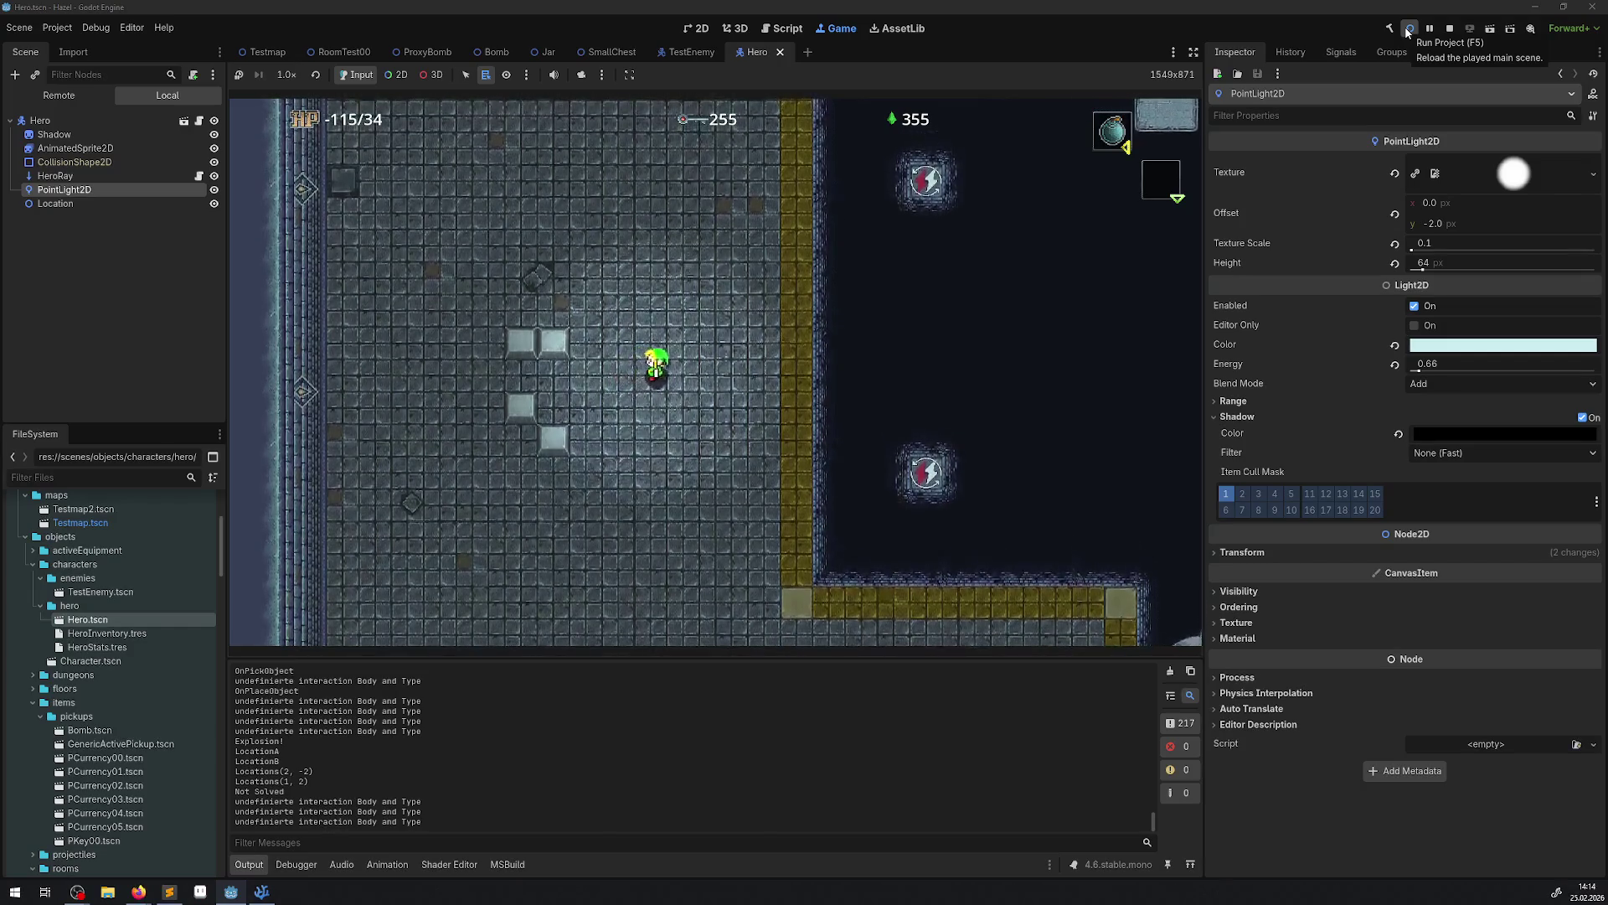
key("Left")
key("Down")
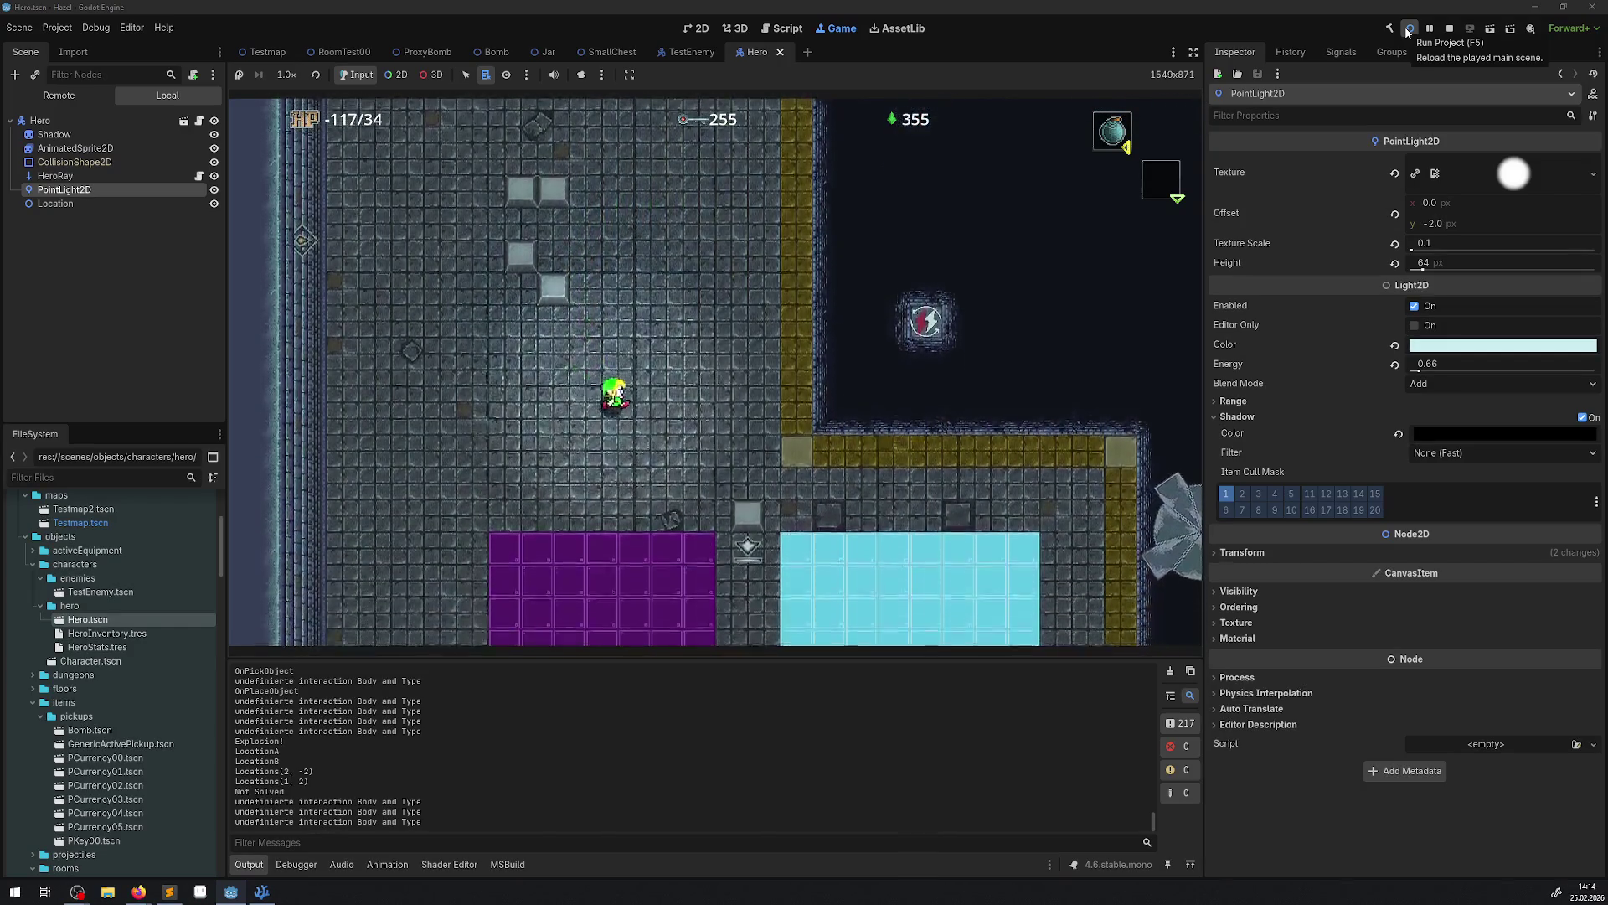
key("Down")
key("Right")
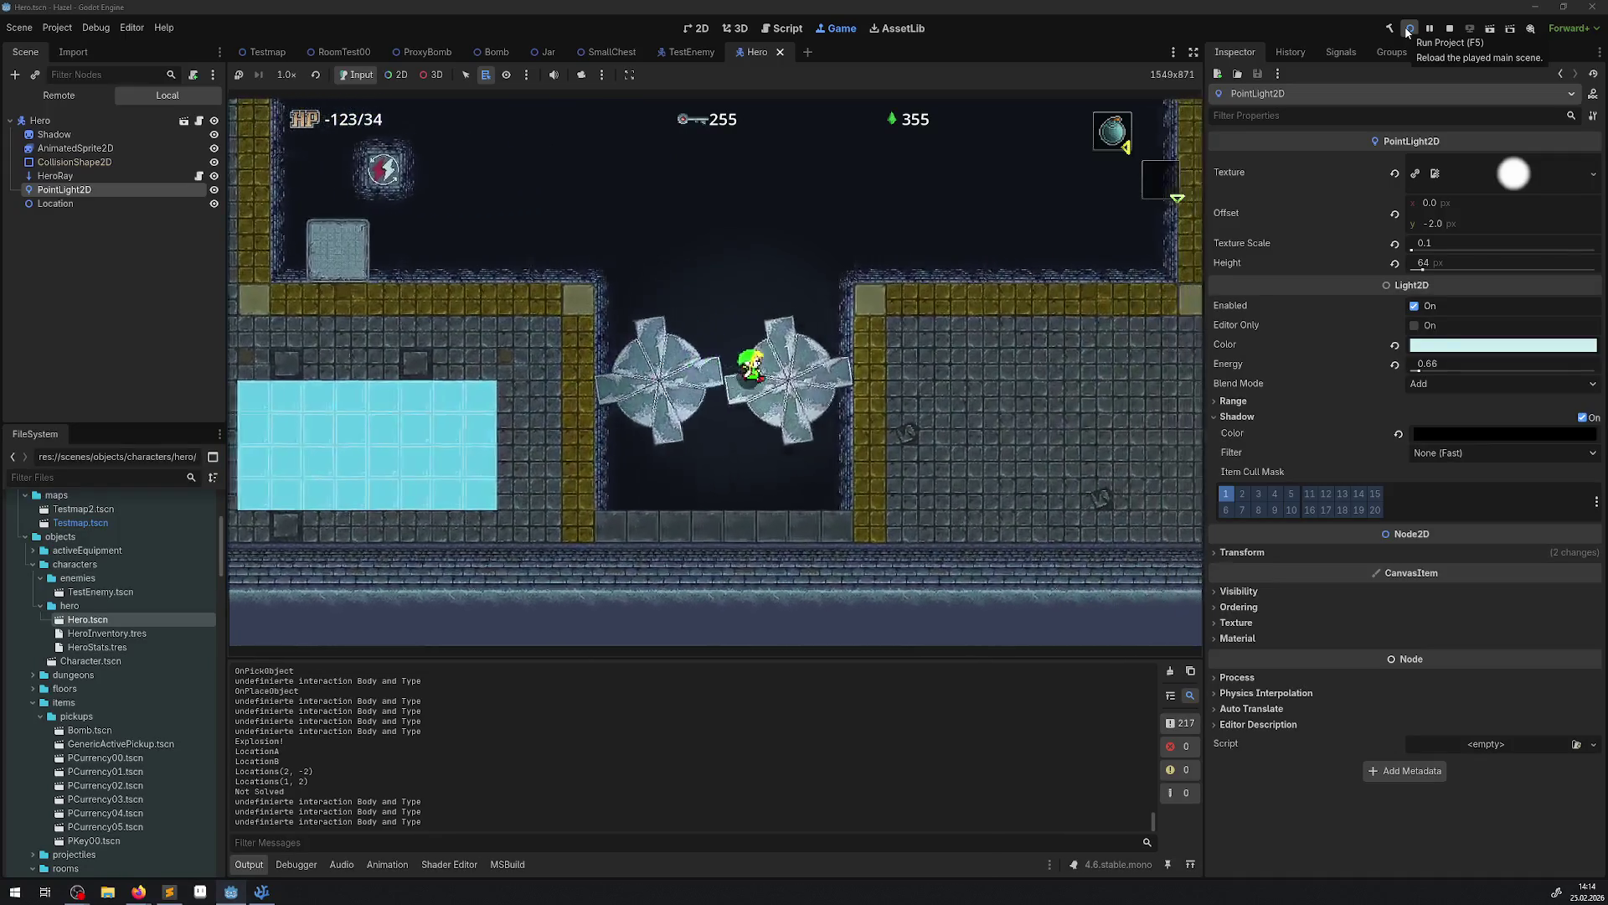
Walk the hero down-right, then back up-left and through the top doorway.
key("Right")
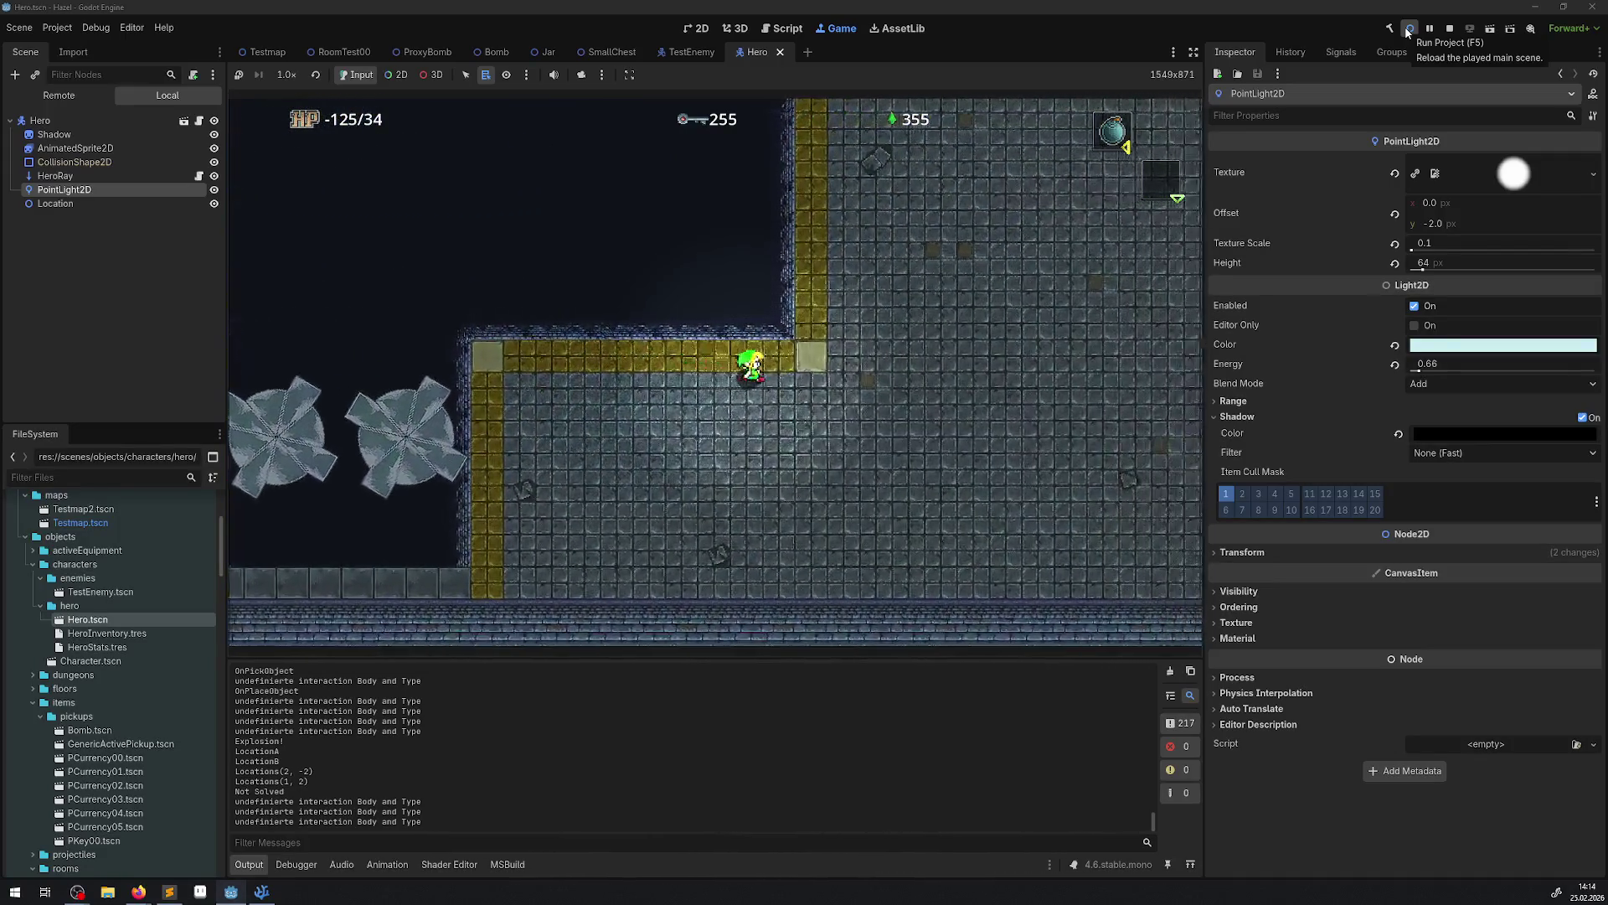
key("Down")
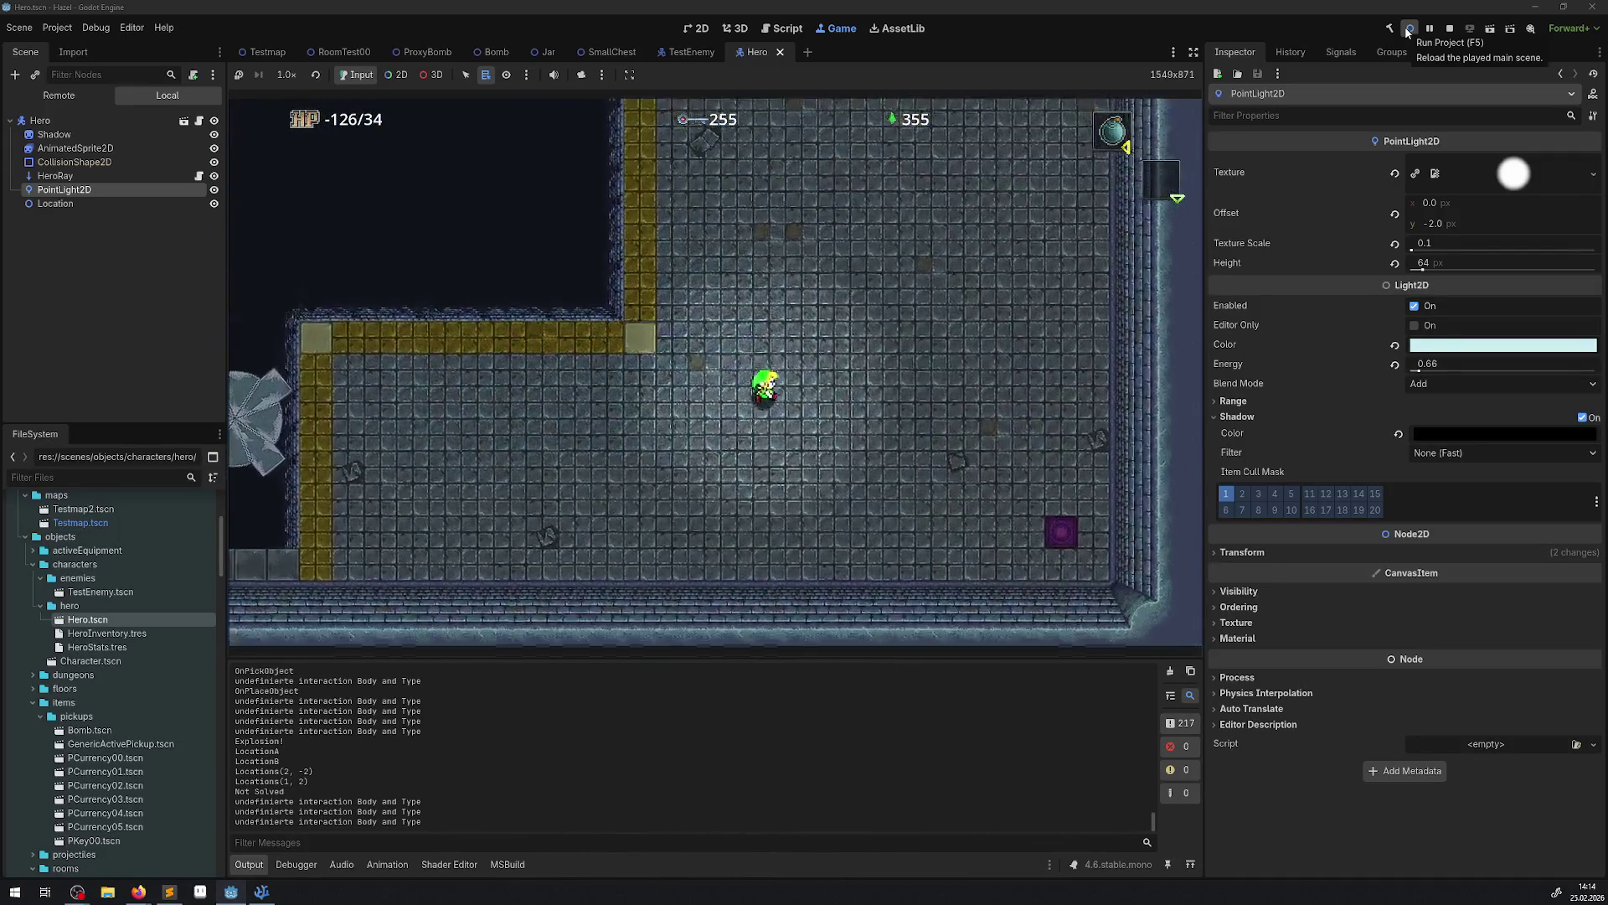
key("Right")
key("Down")
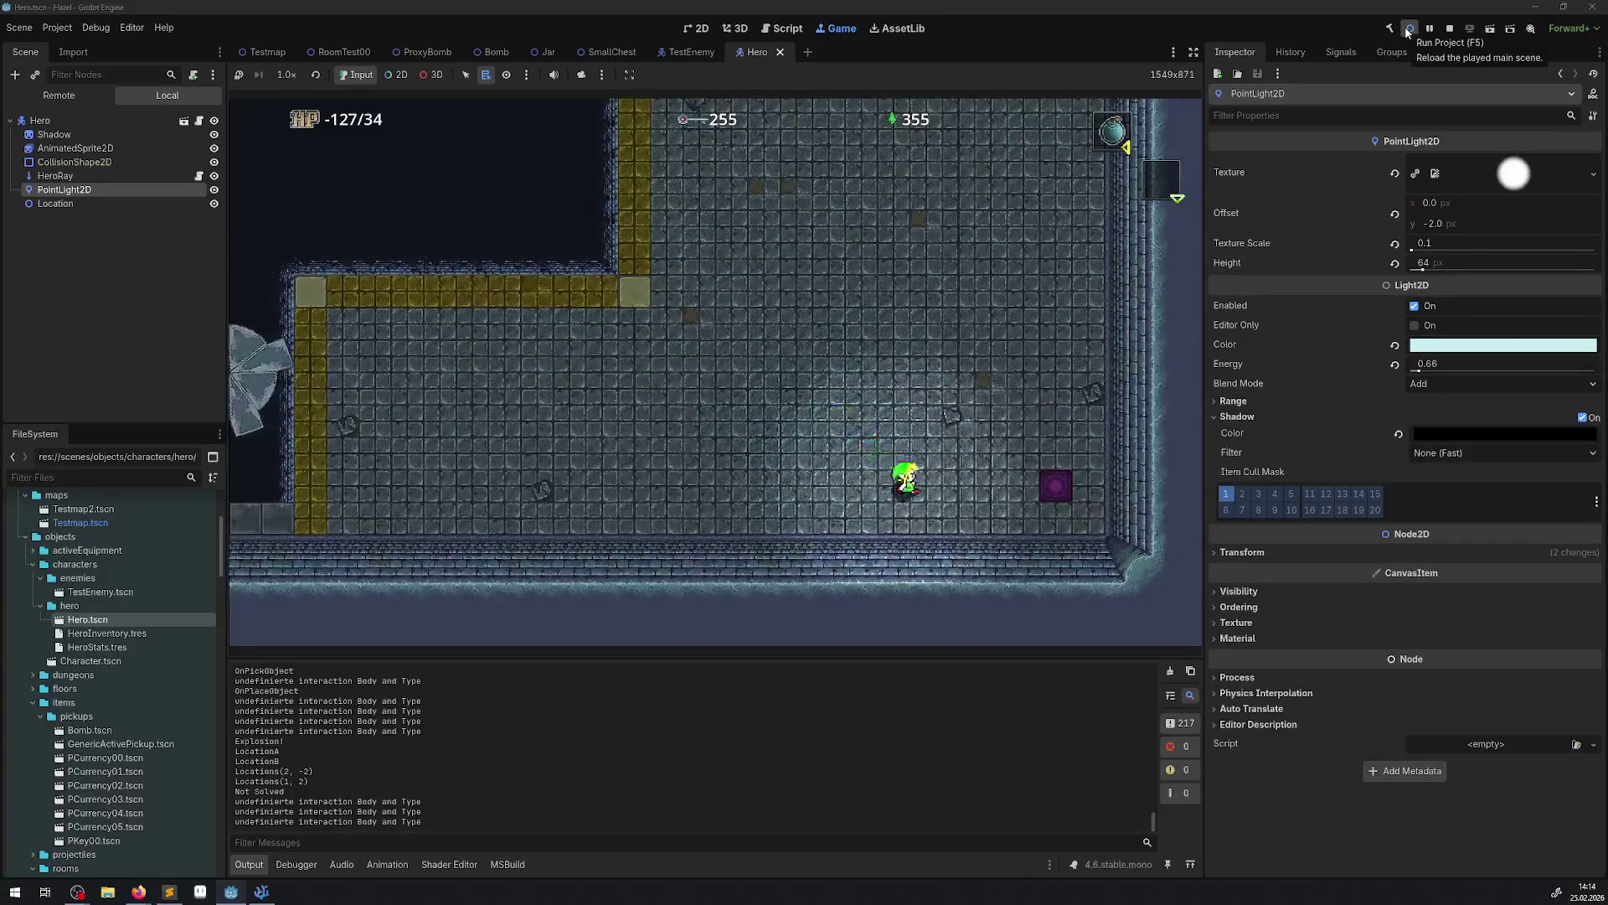
key("Left")
key("Up")
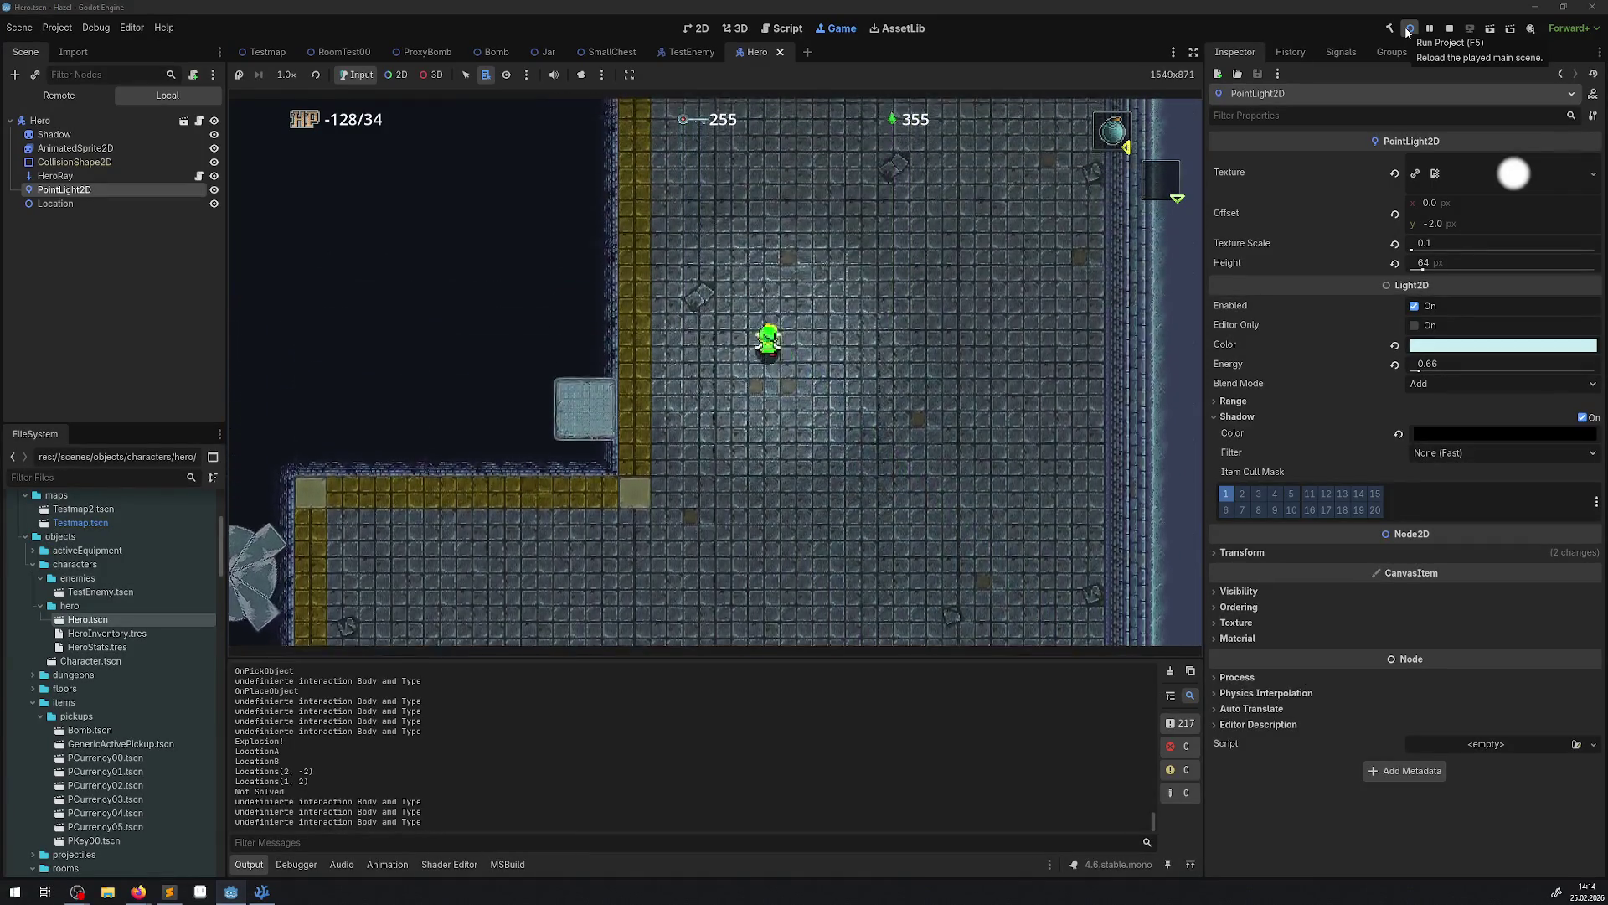
key("Up")
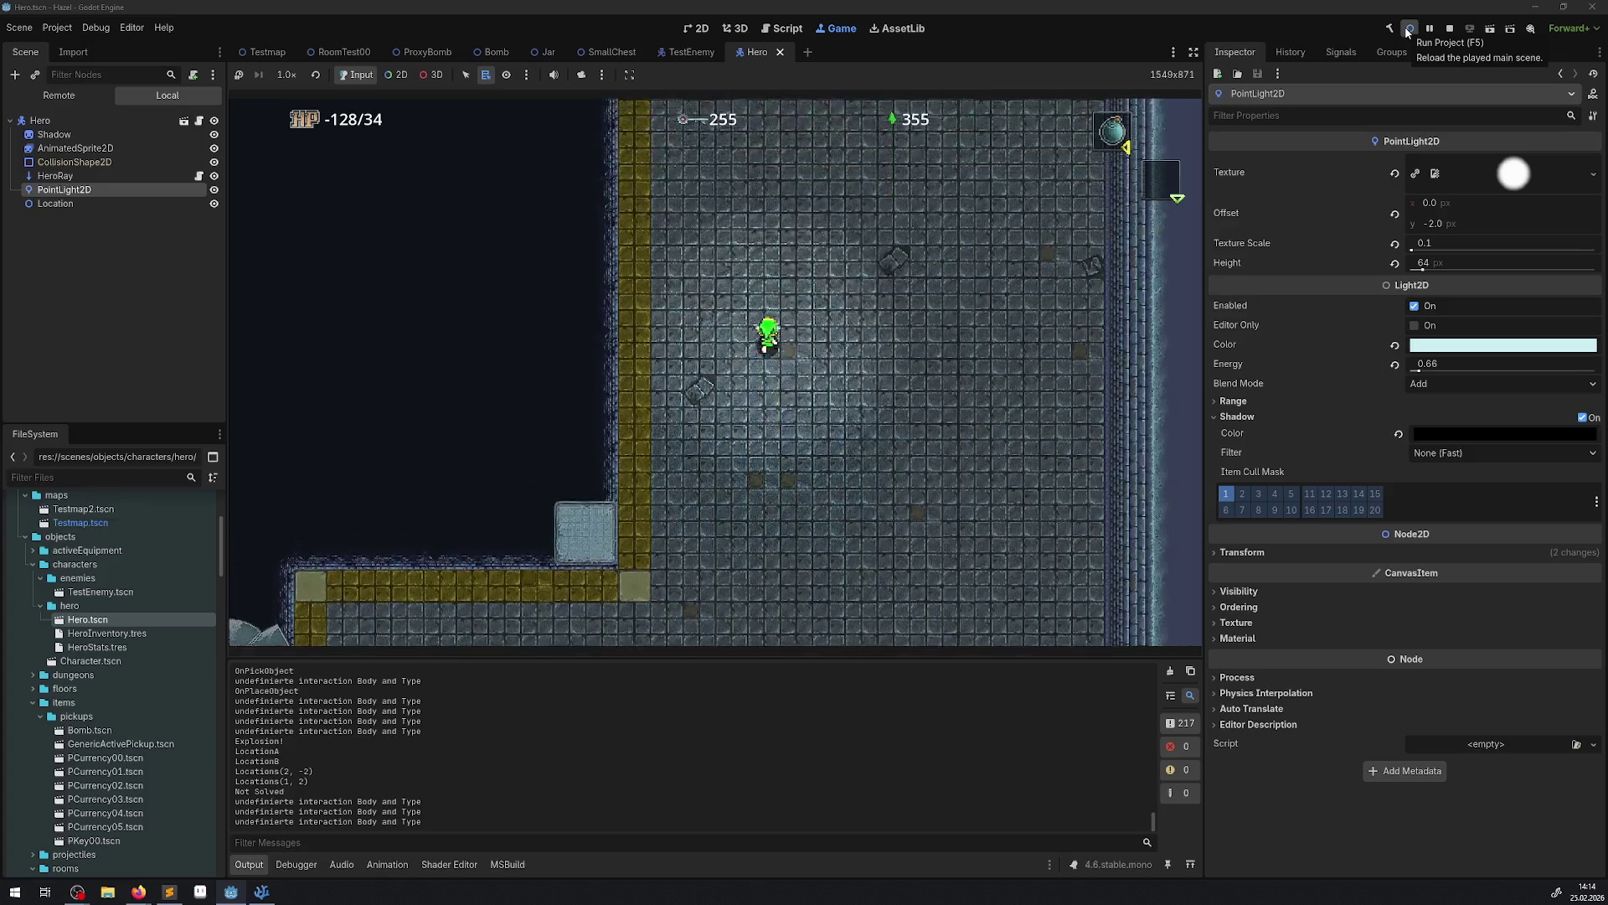
key("Left")
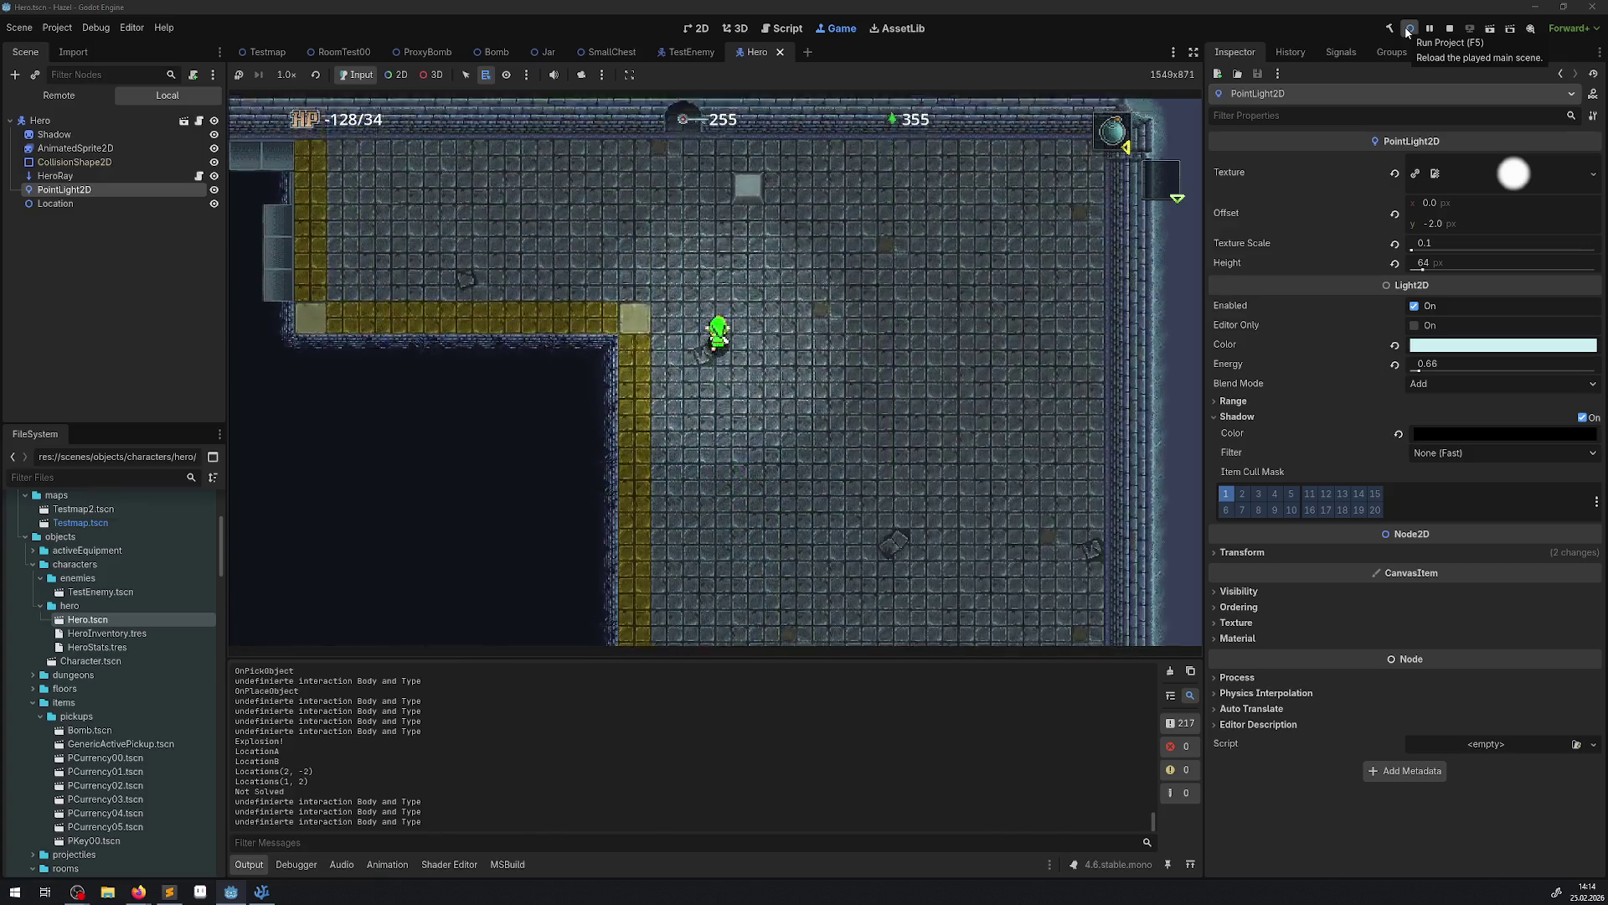
key("Up")
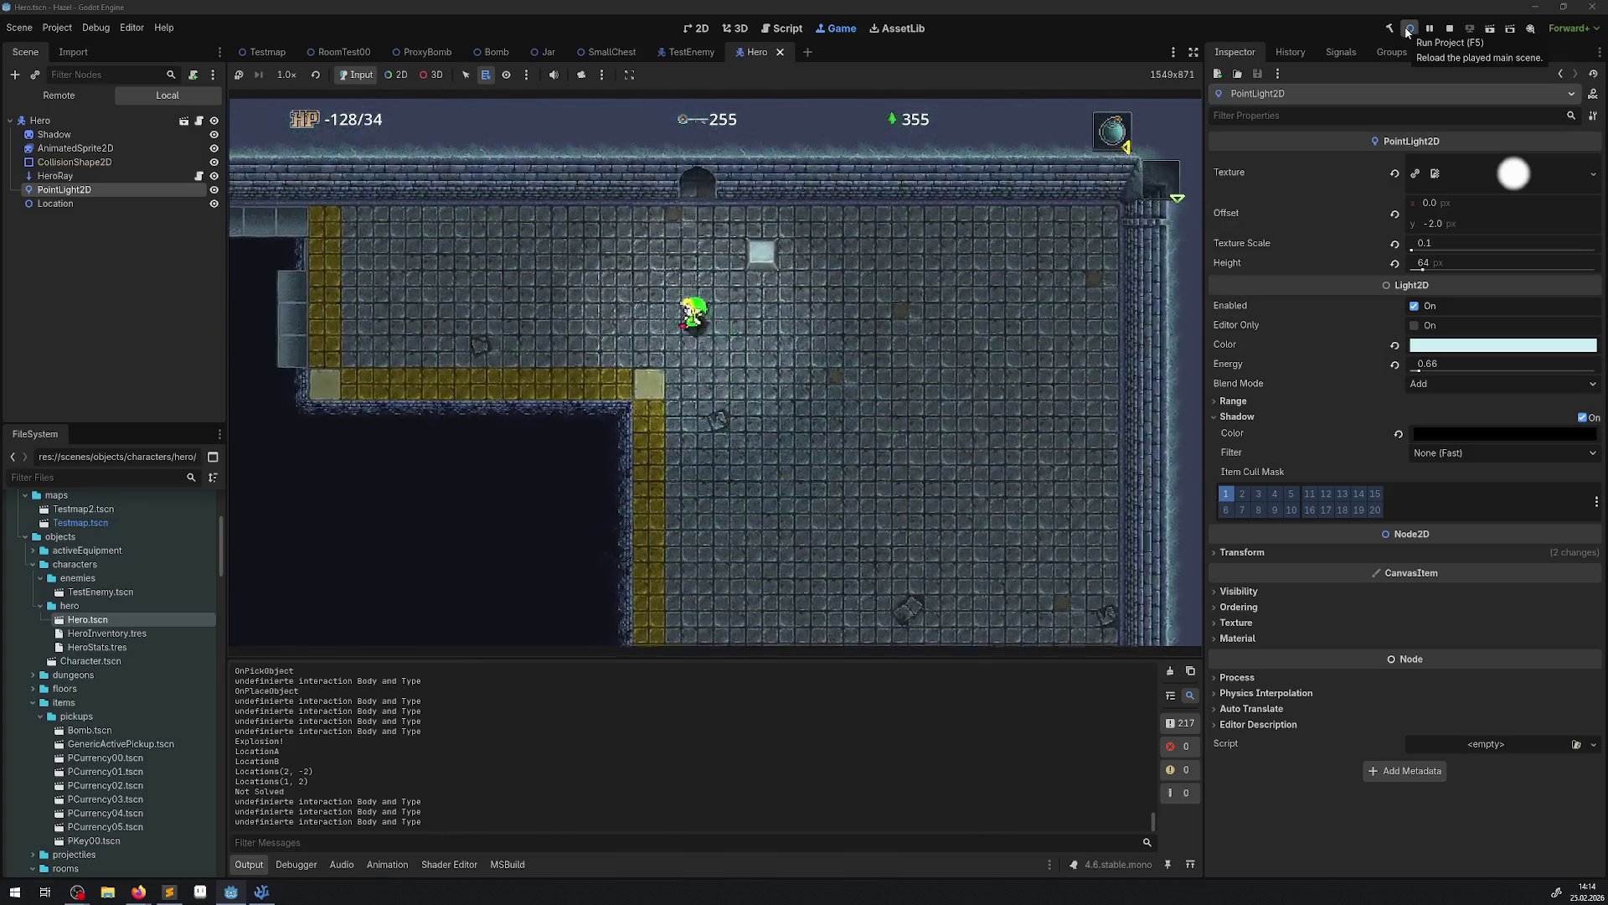
Step onto the blue warp orb into the chest room, then stop the game.
key("Right")
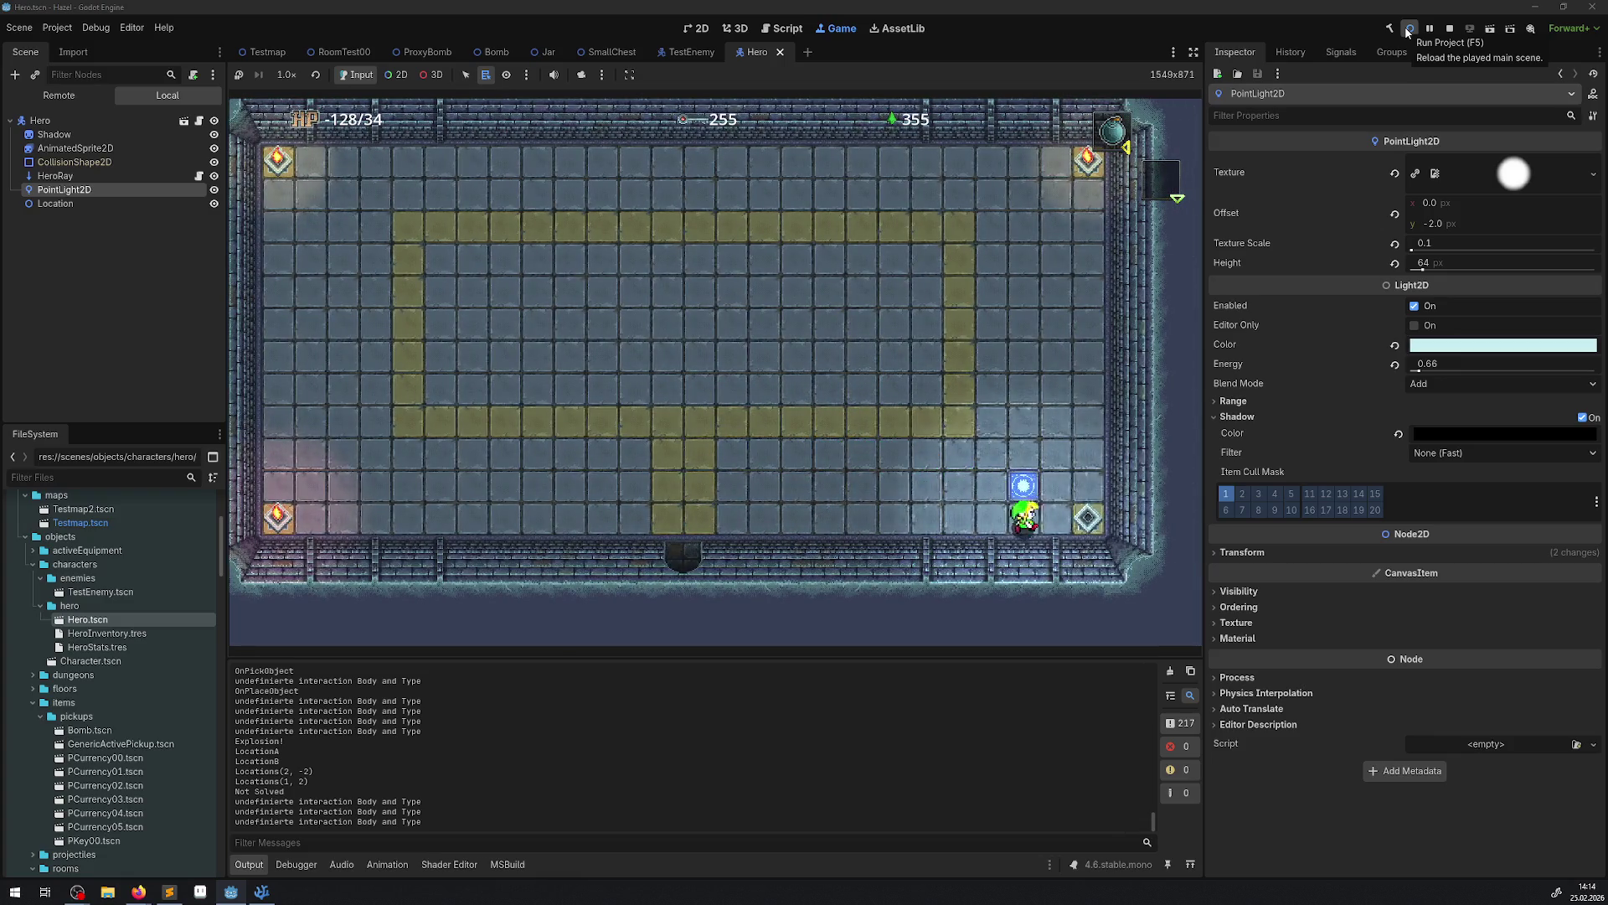
key("Right")
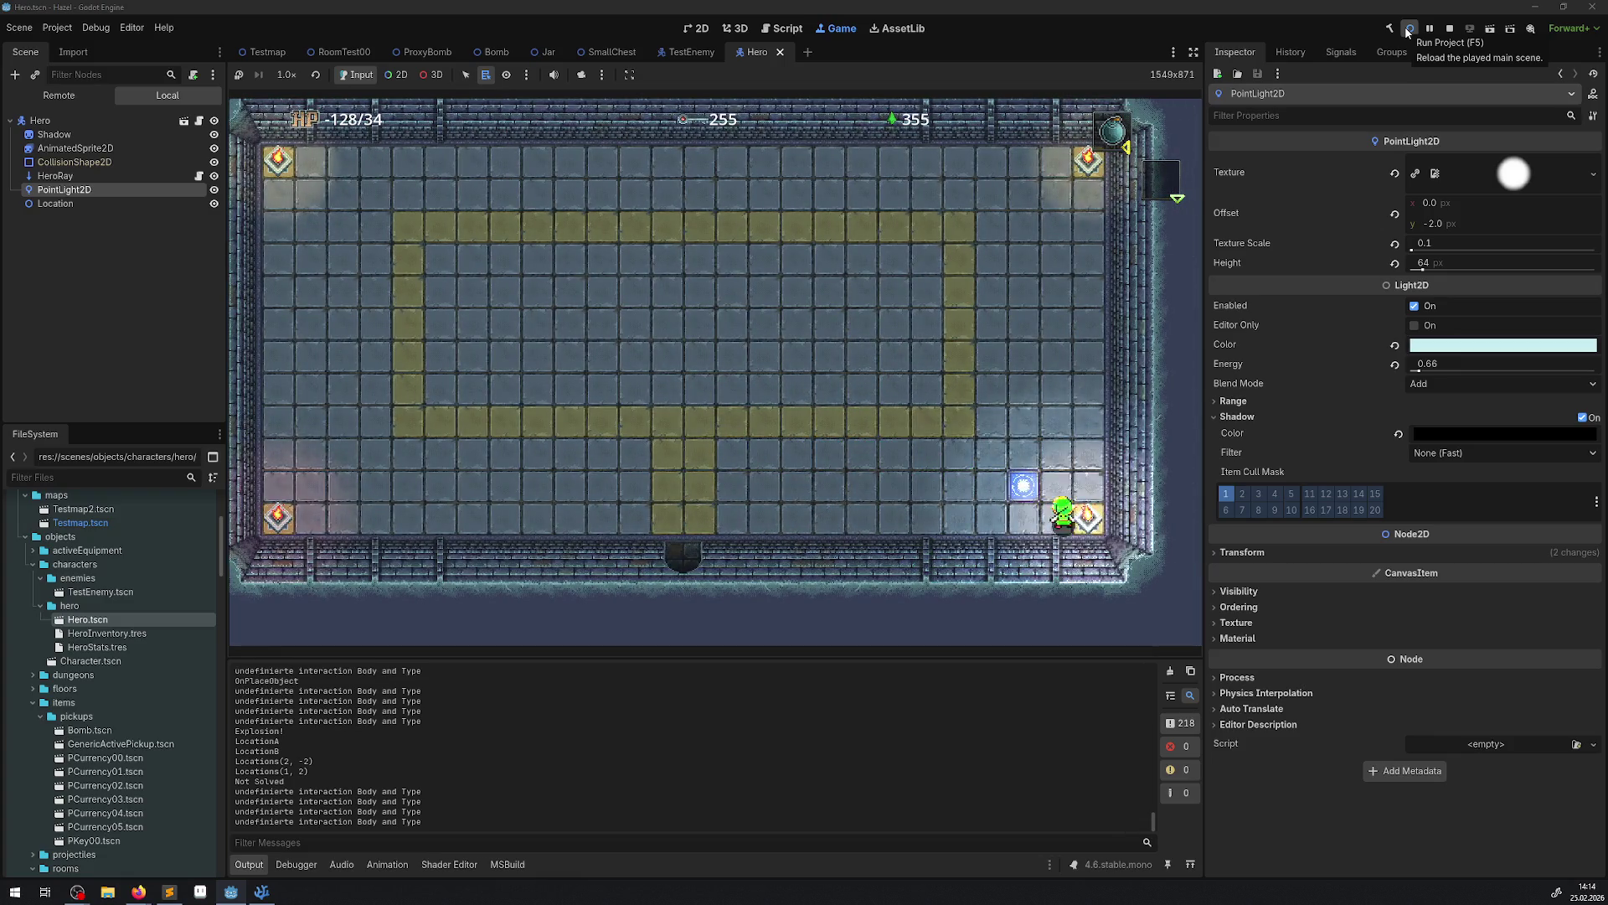
key("Up")
key("Left")
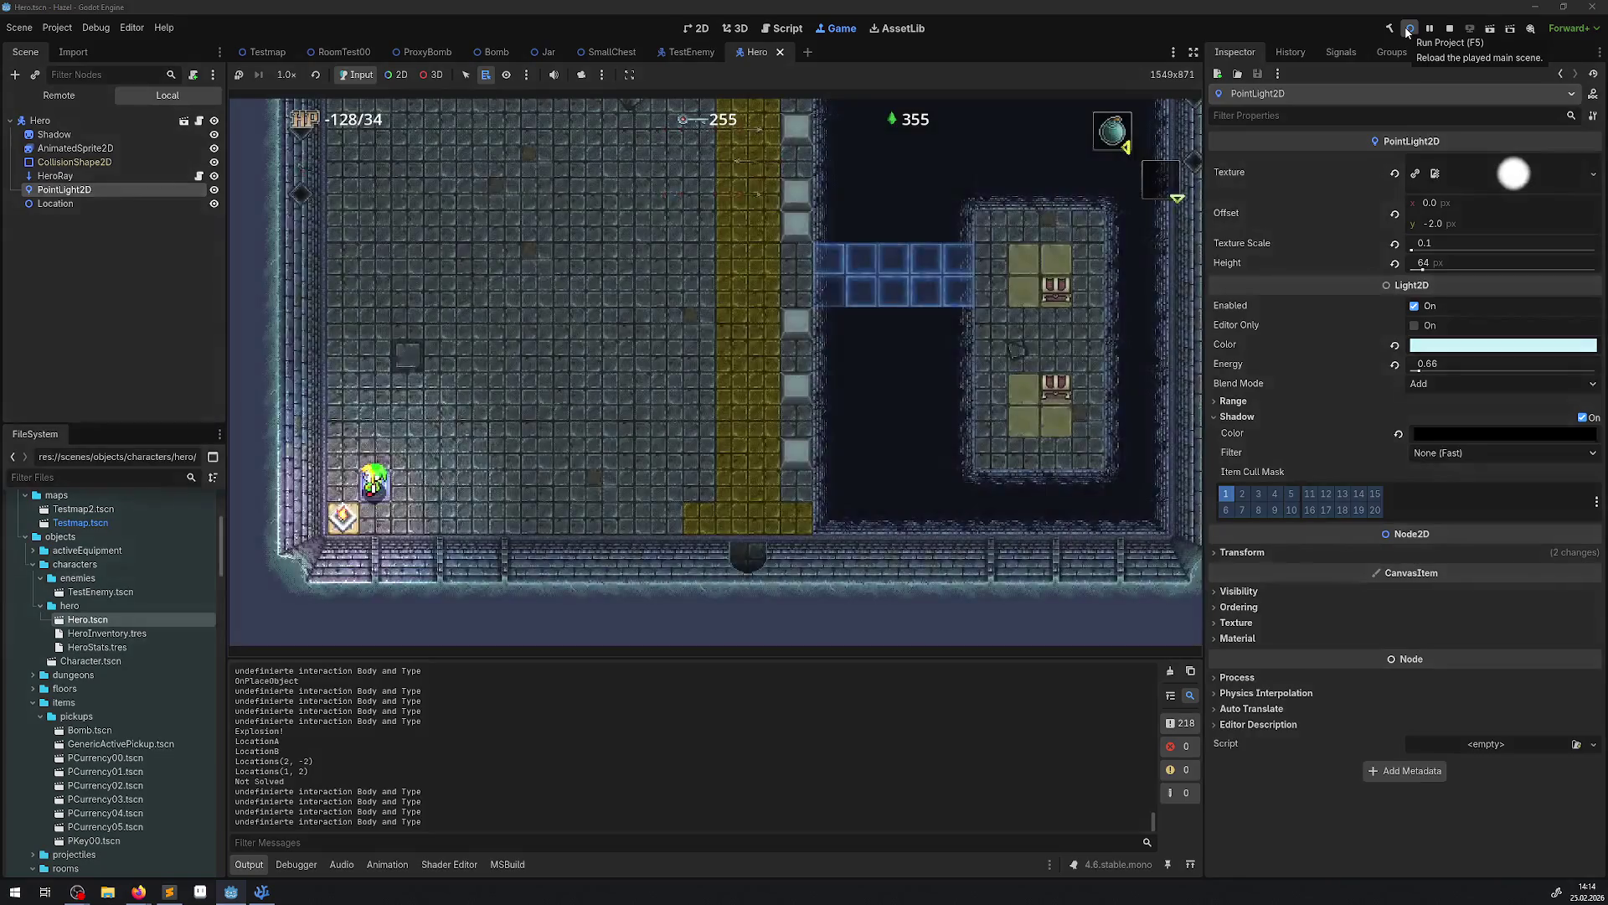
key("Right")
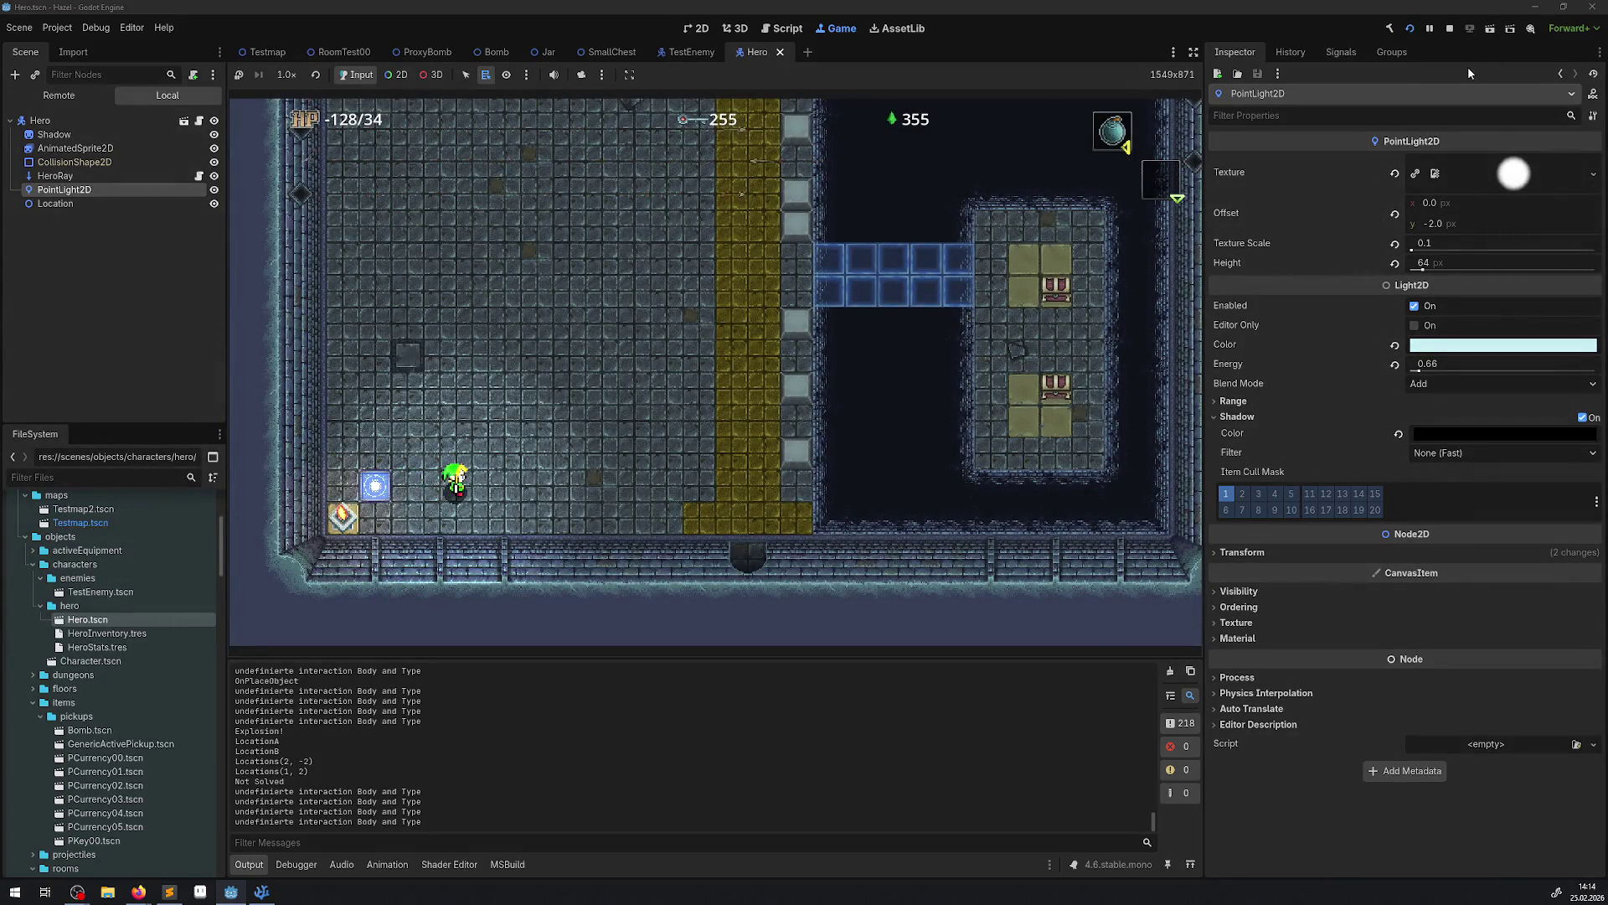
left_click(1450, 29)
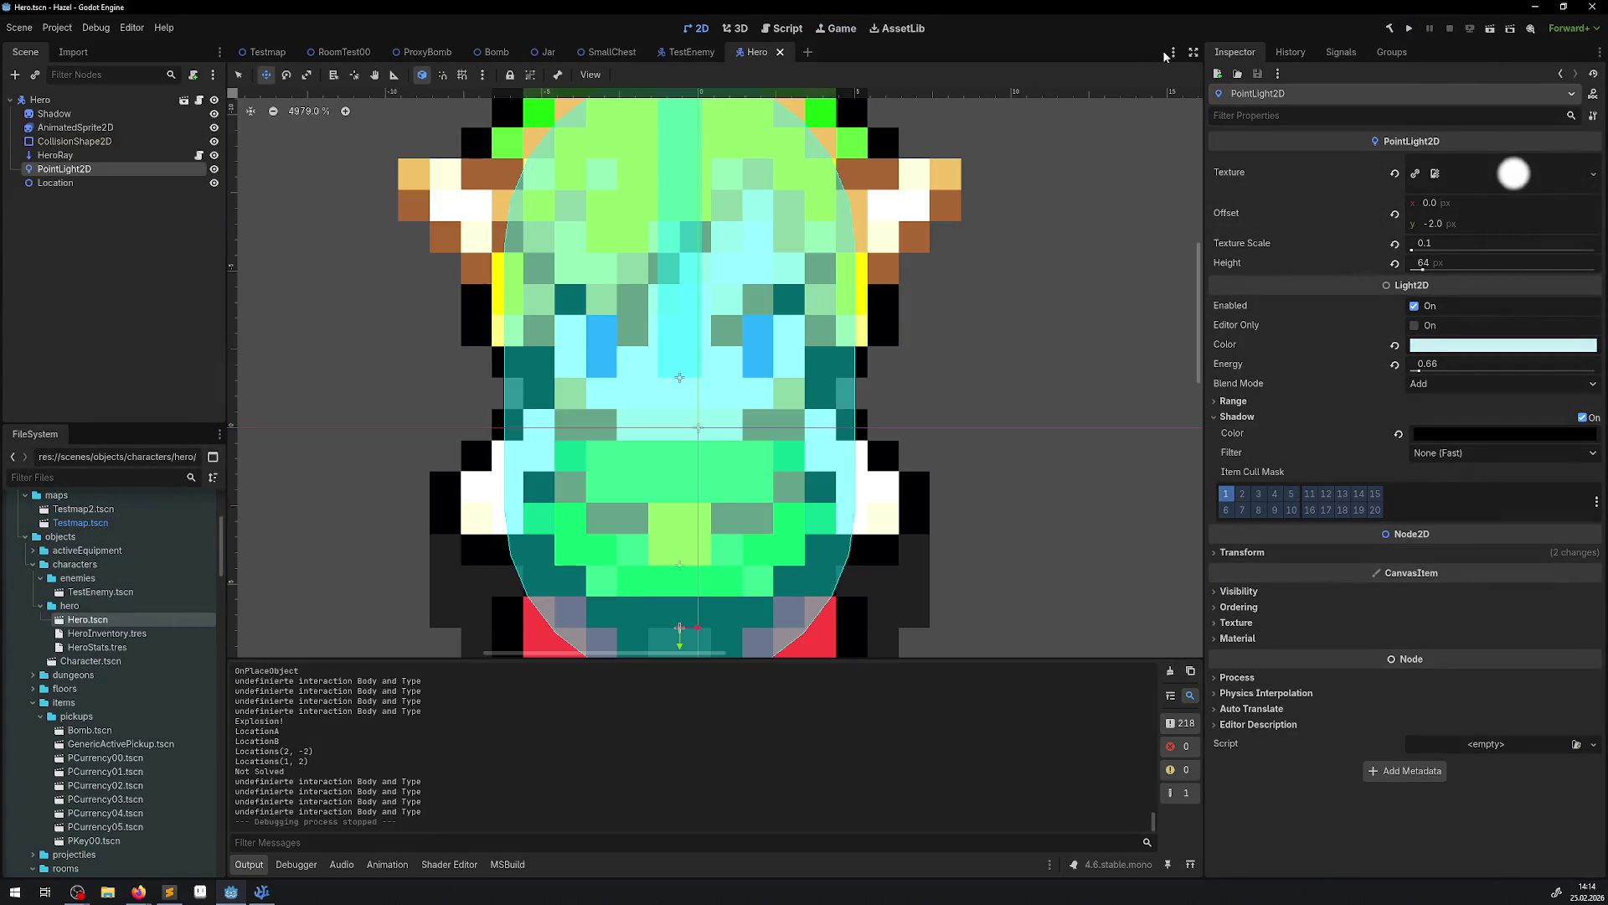
Close the TestEnemy and Hero scene tabs and run the project again.
left_click(690, 52)
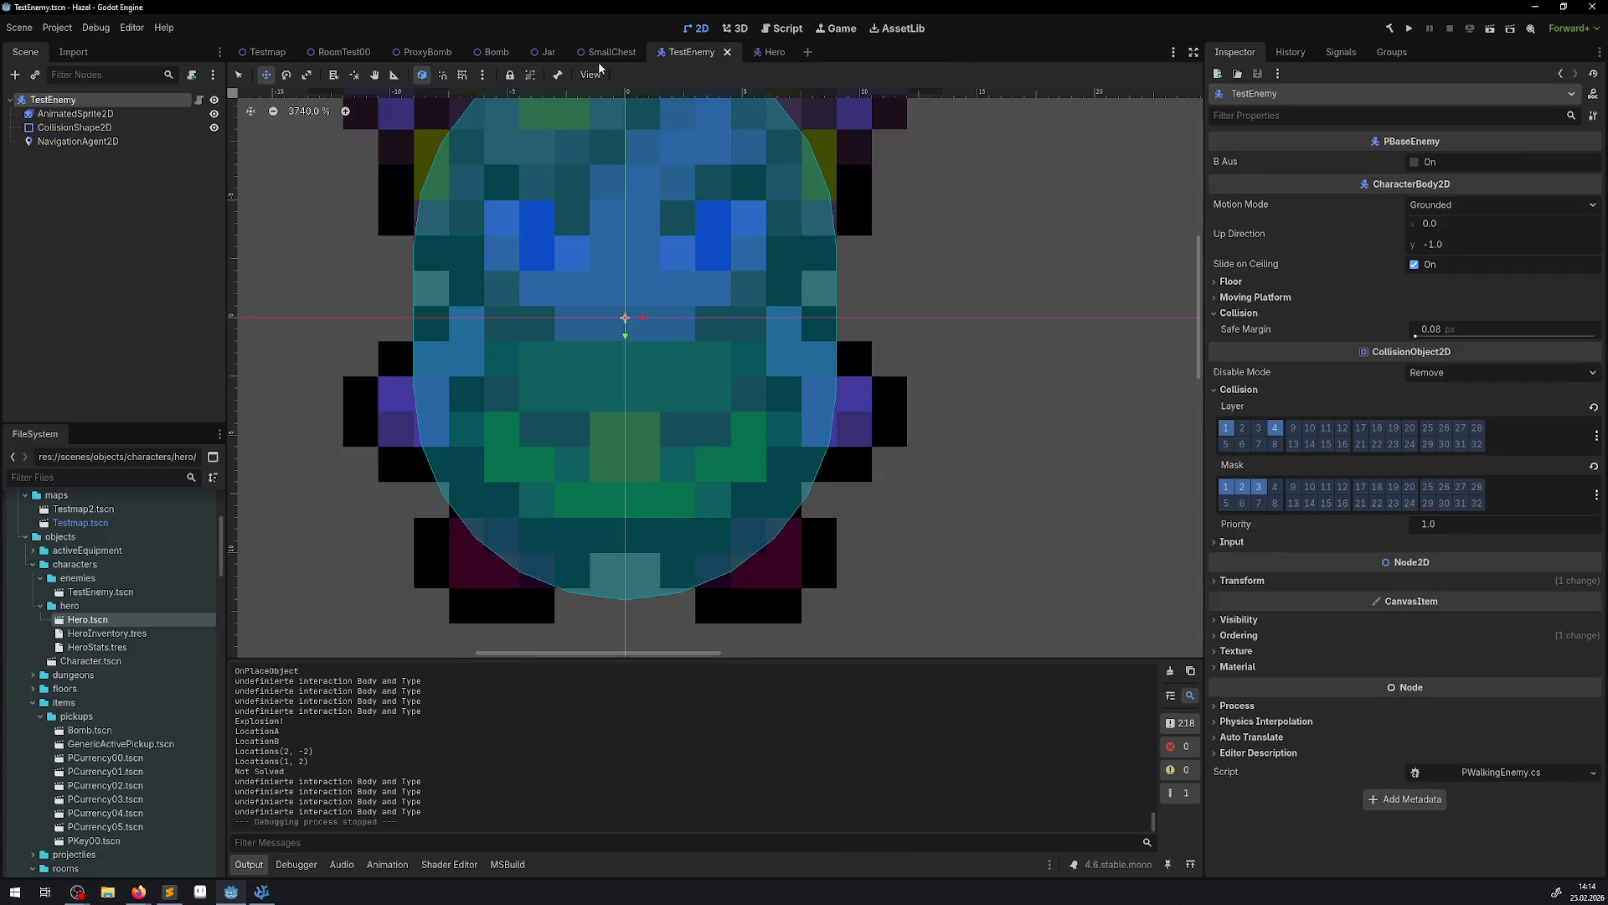
left_click(726, 52)
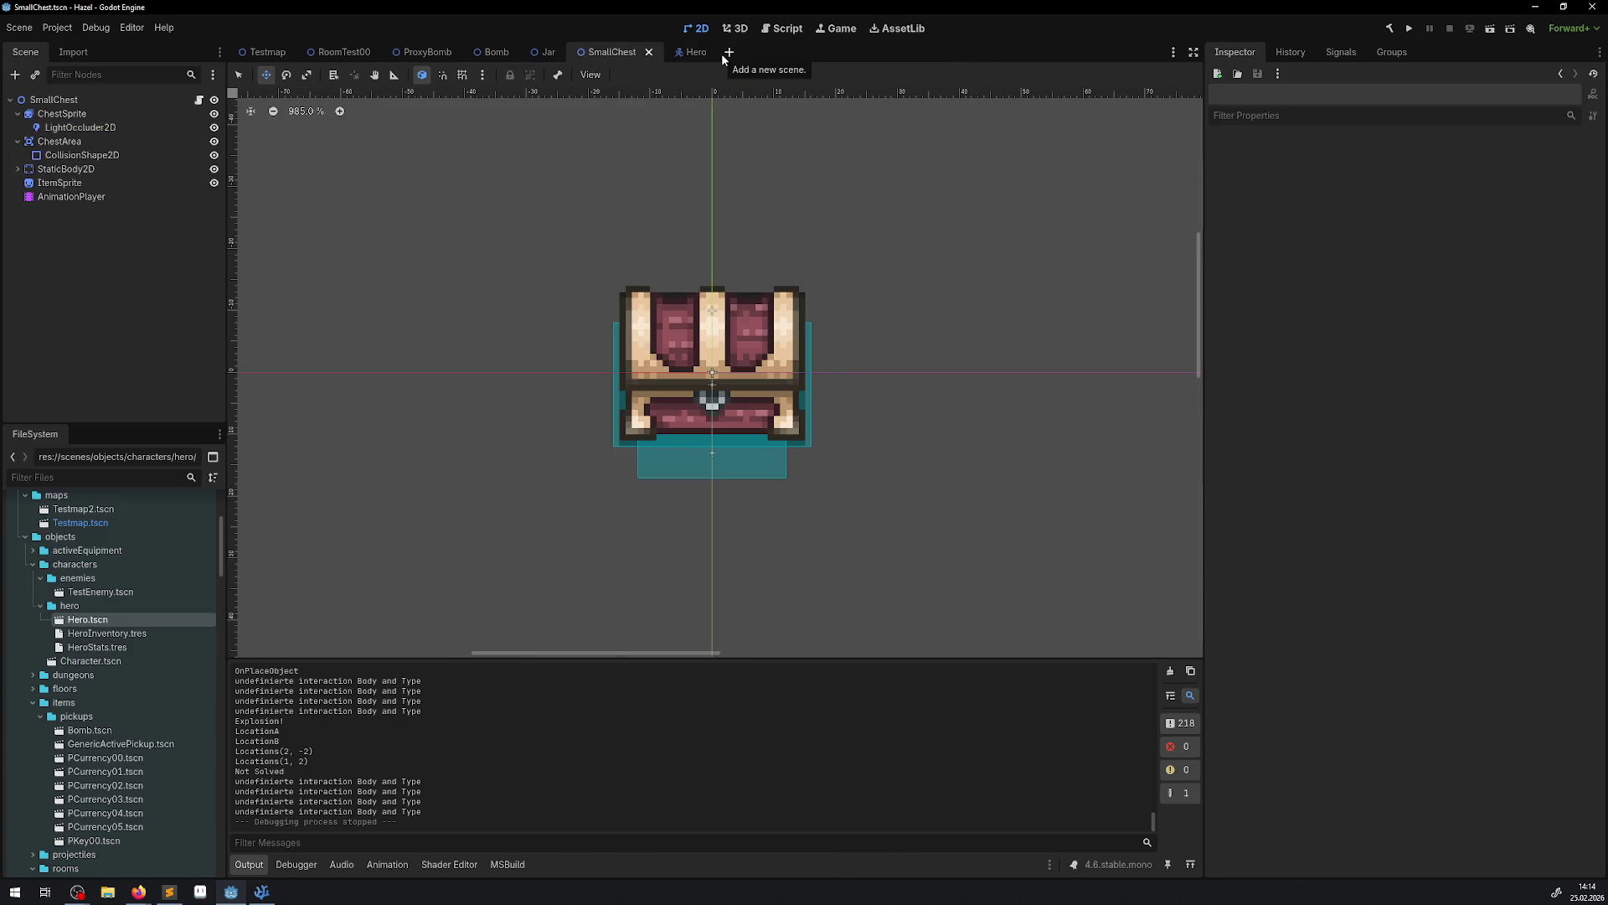
left_click(707, 53)
left_click(707, 54)
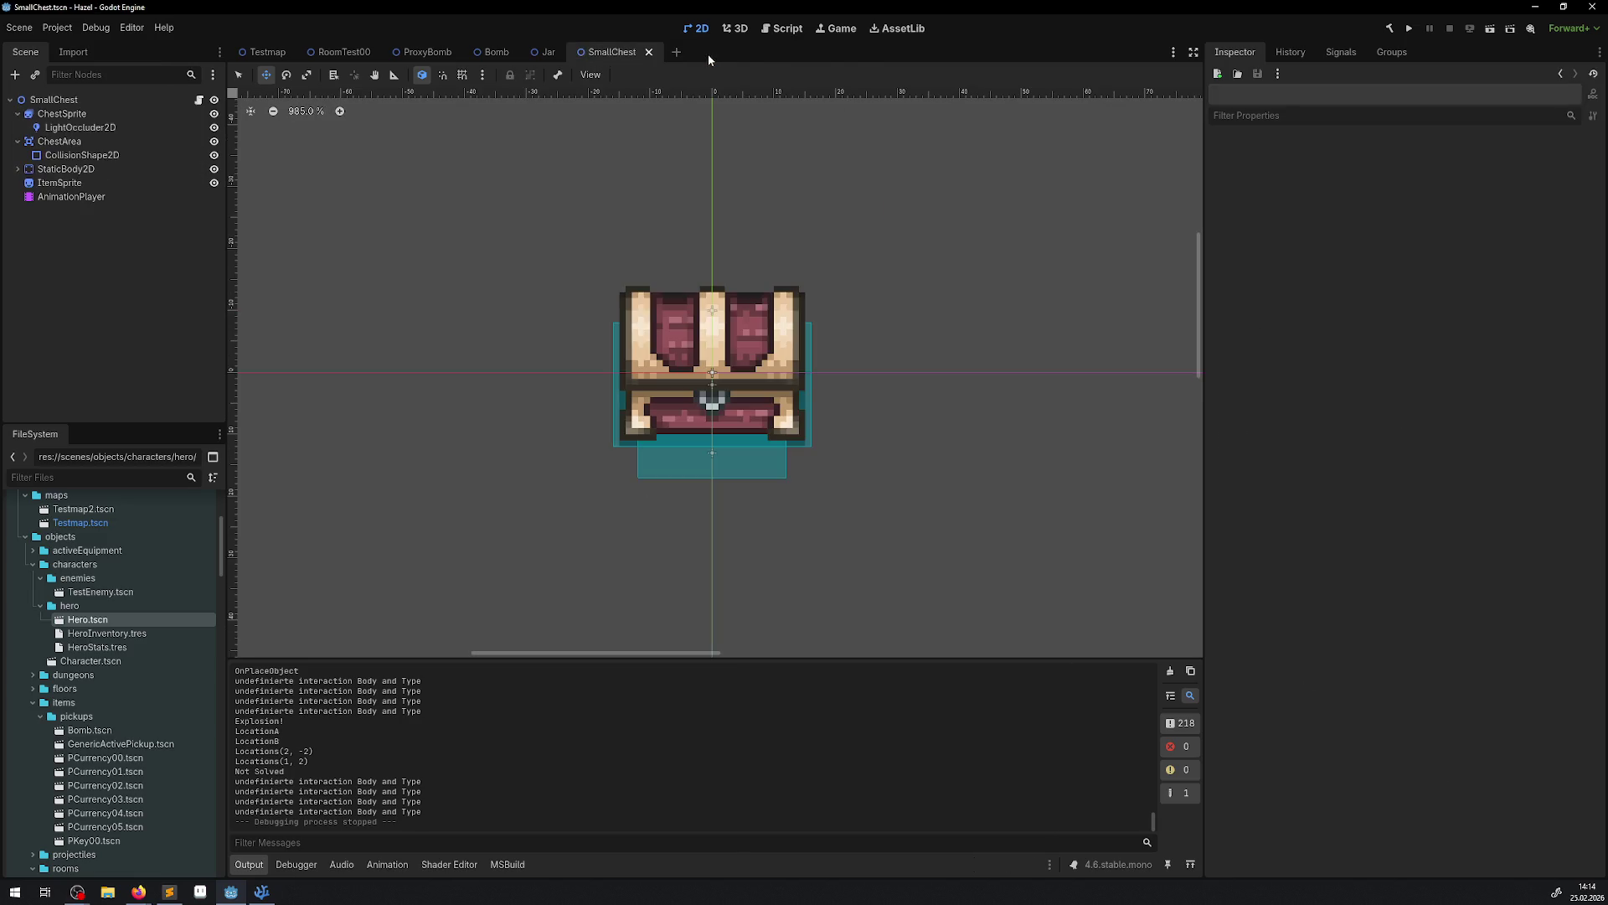
left_click(1410, 29)
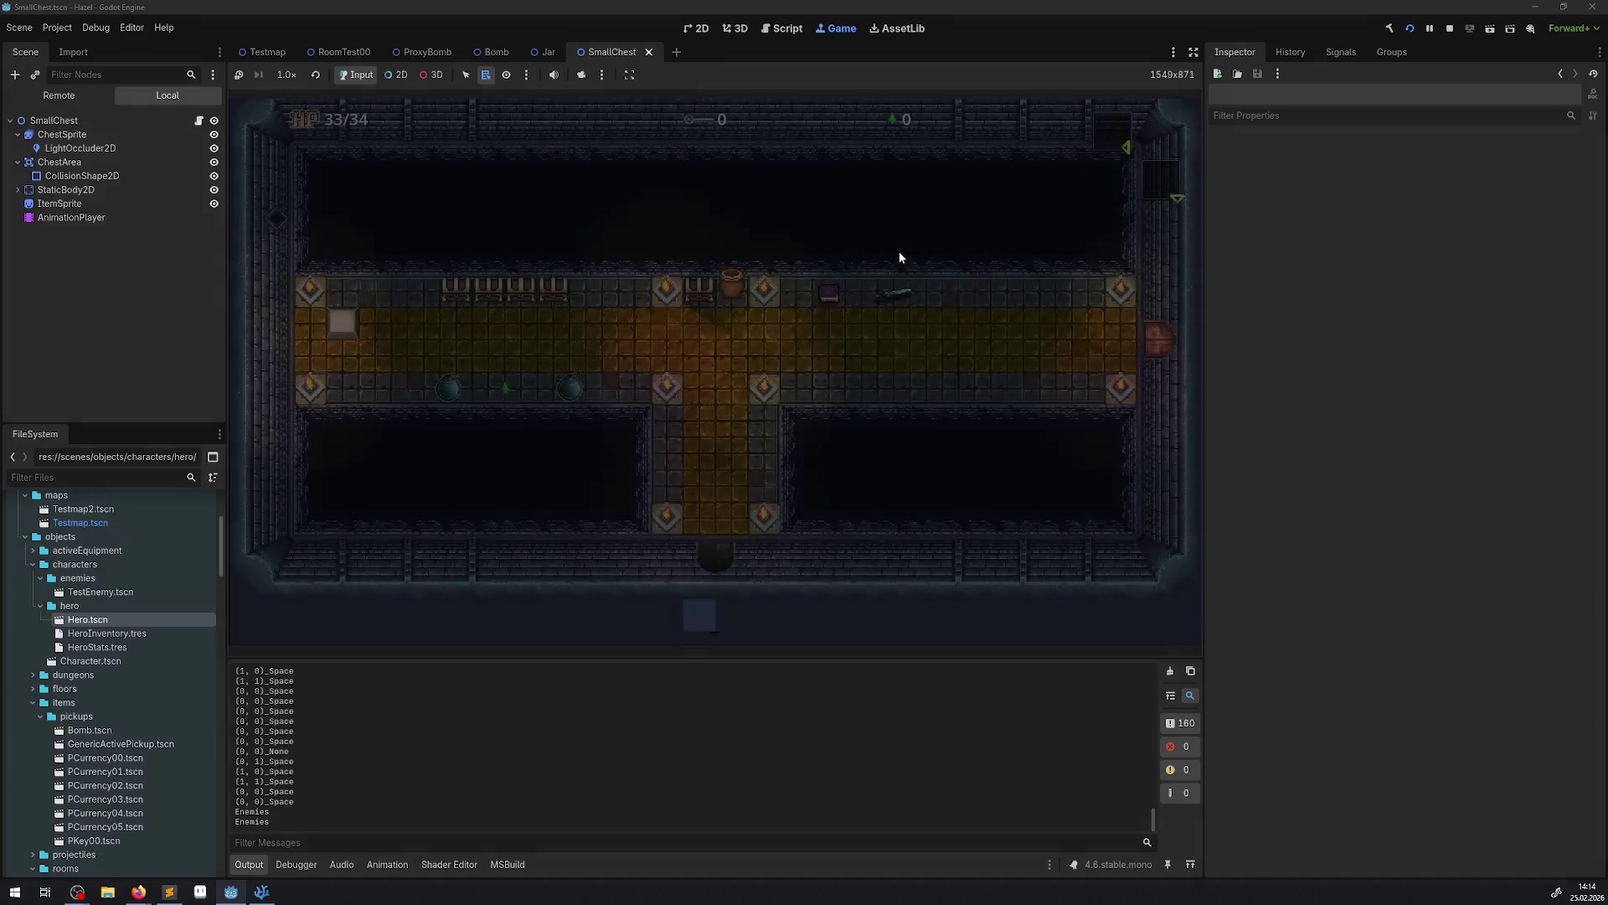
Walk the hero up the main hall and over toward the jar.
key("Up")
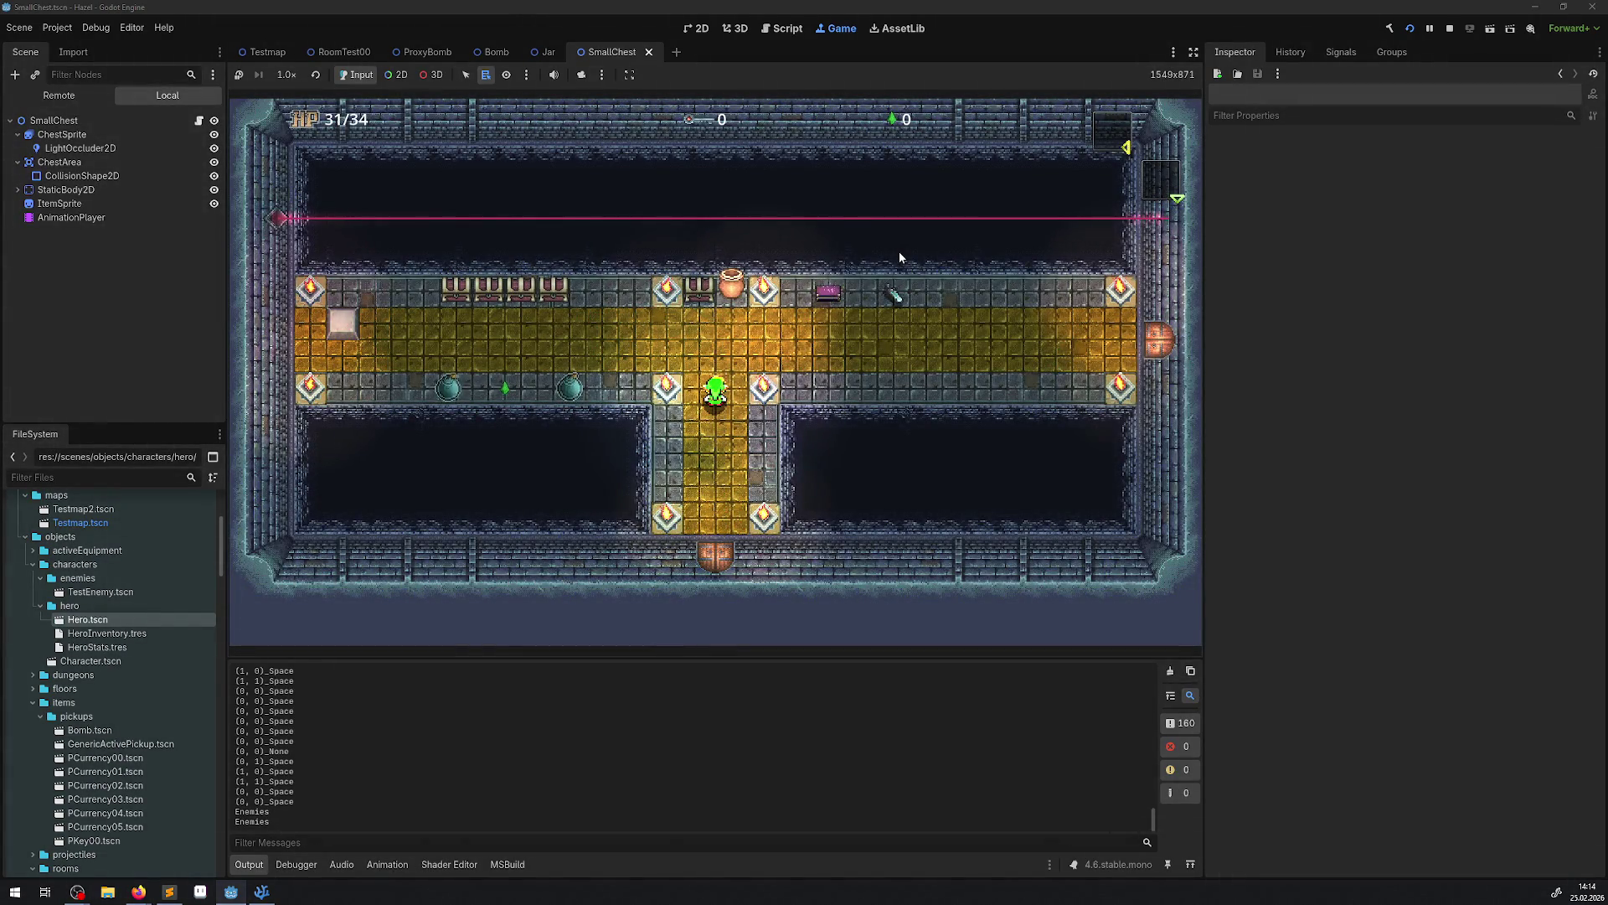
key("Up")
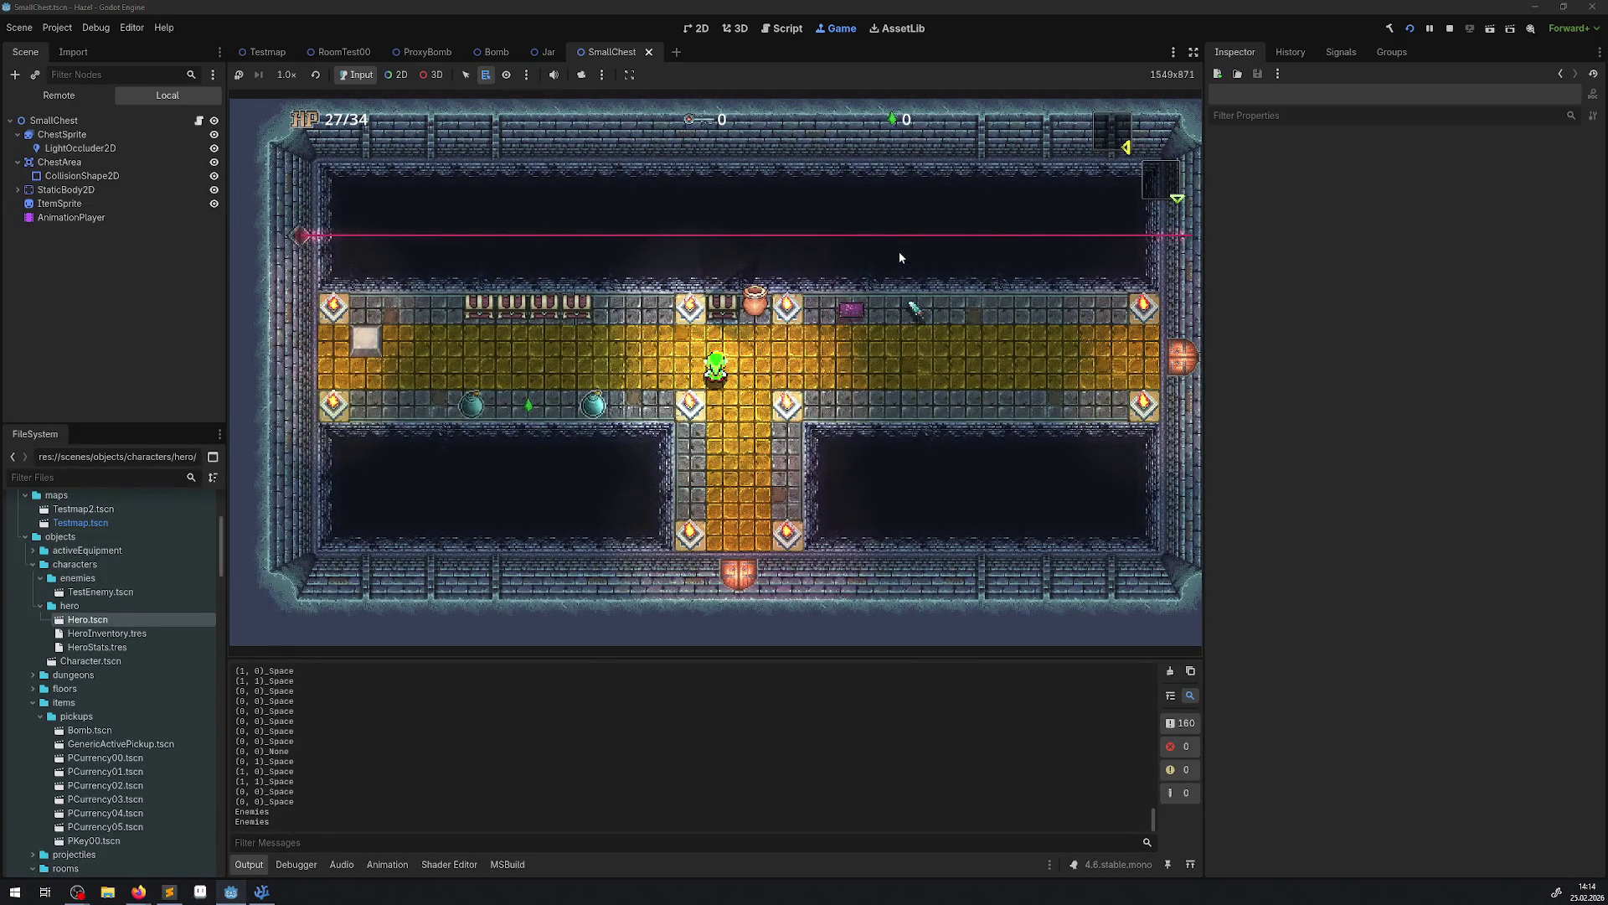
key("Left")
key("Left")
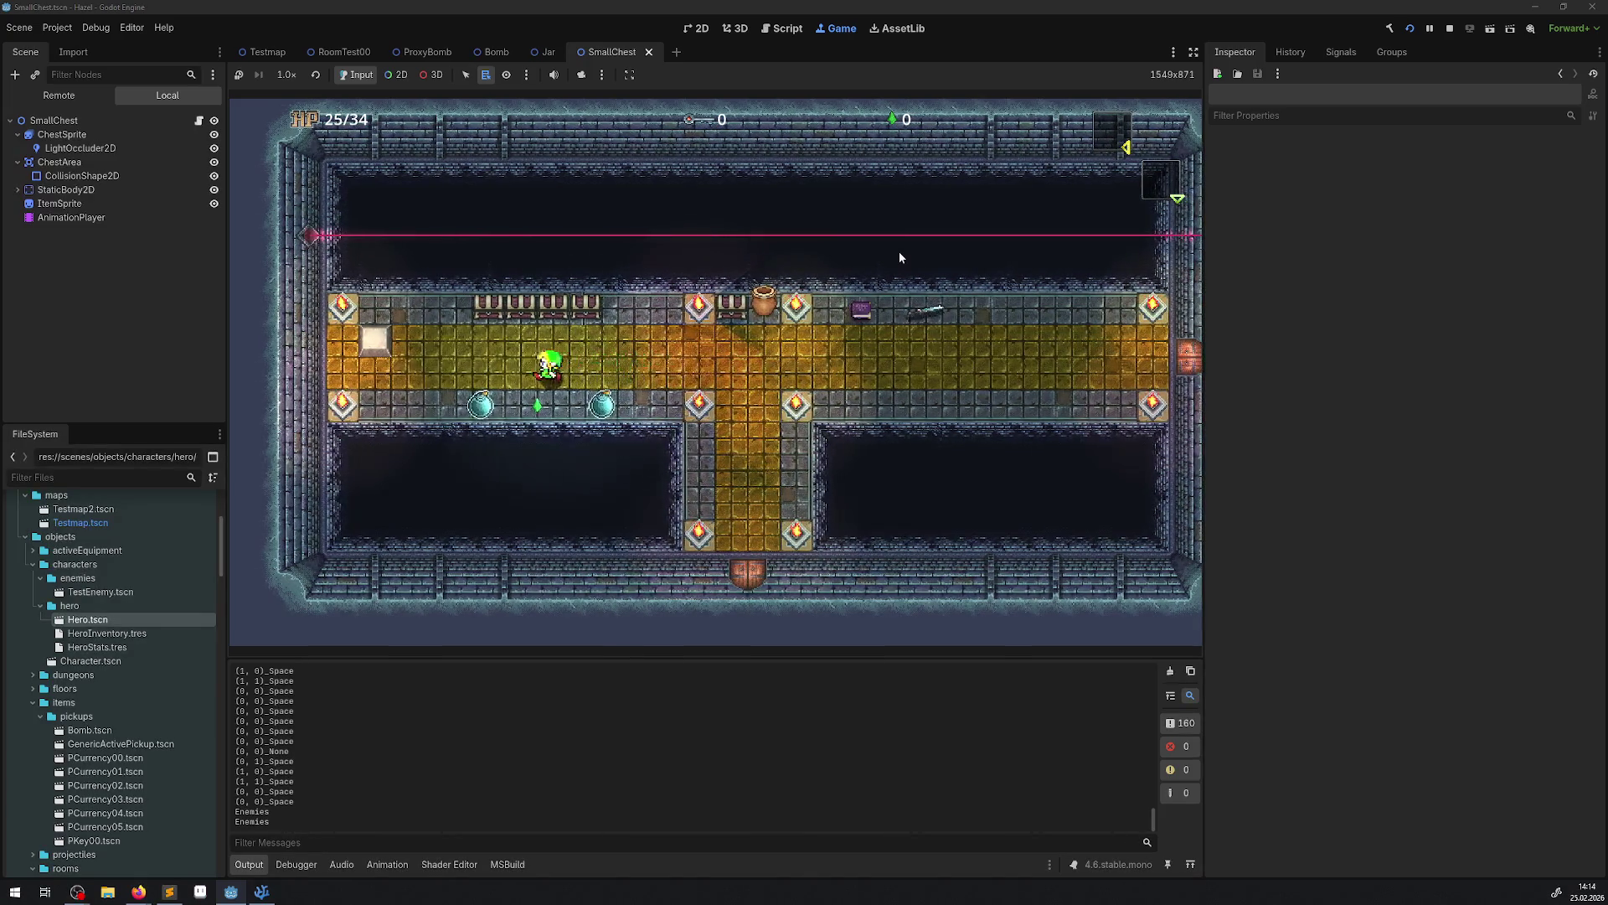
key("Up")
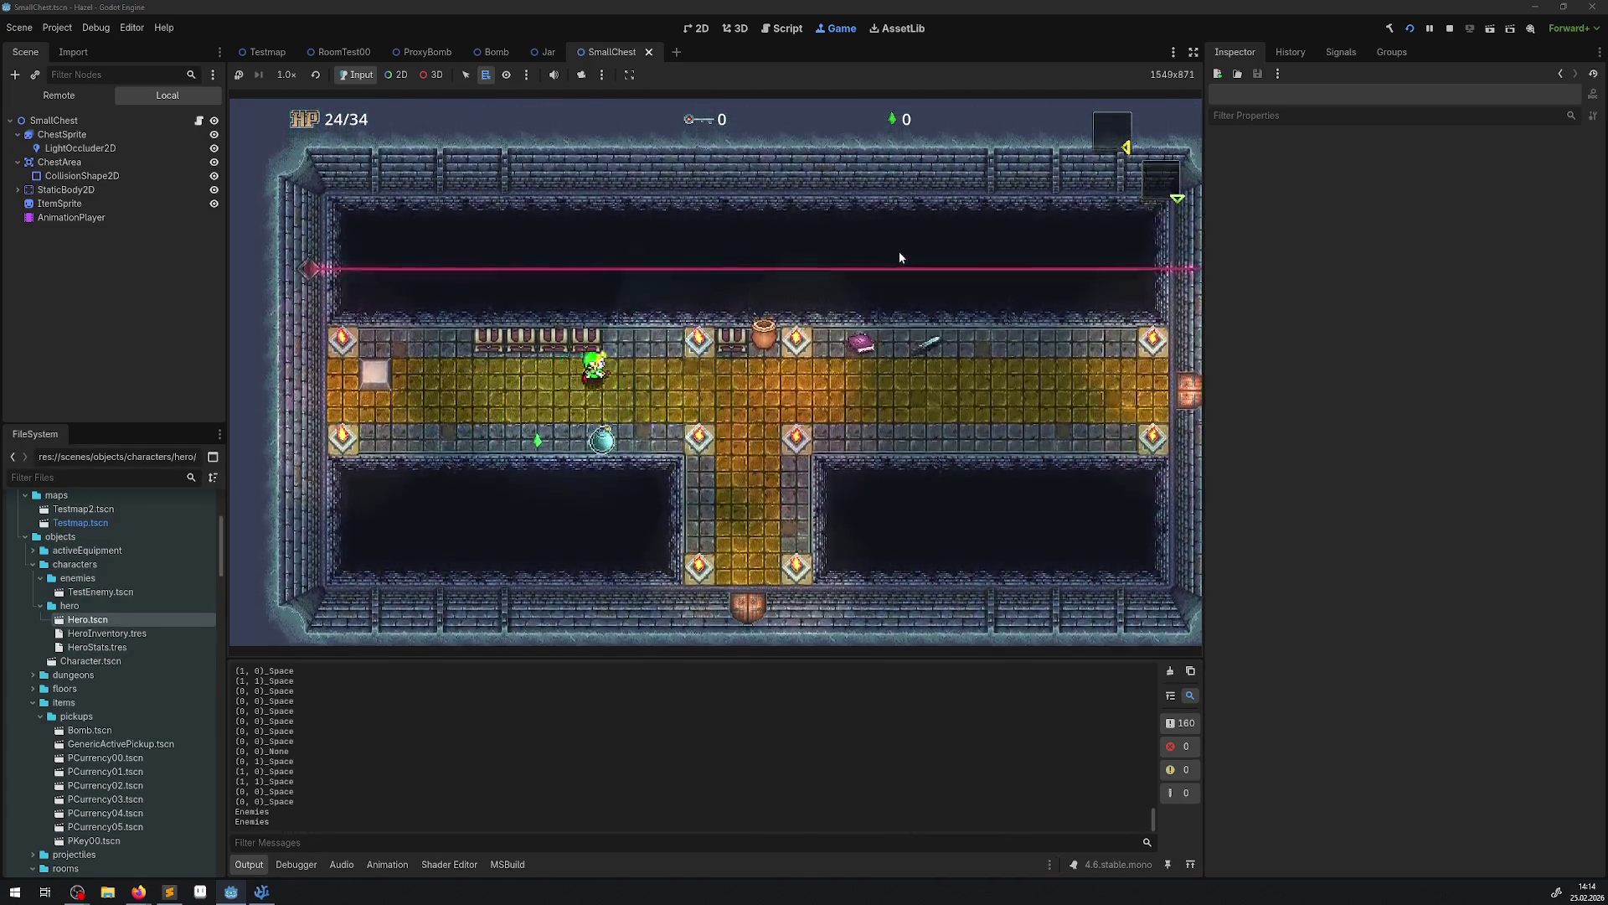
key("Right")
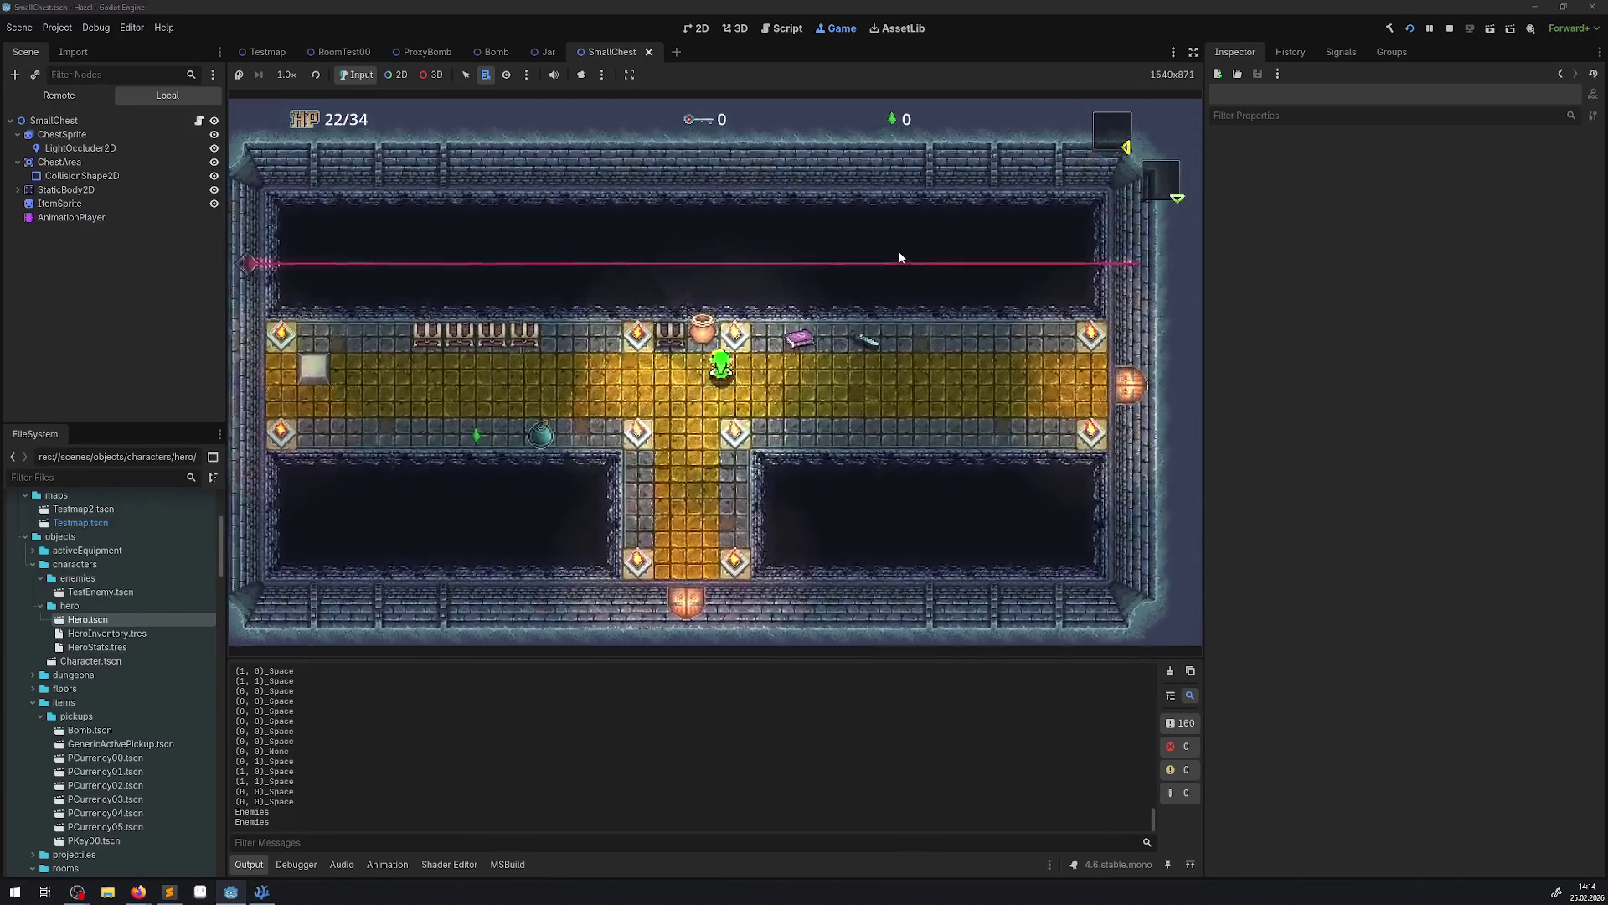
Pick up the jar, carry it into the corridor, and repeatedly set it down and lift it.
key("space")
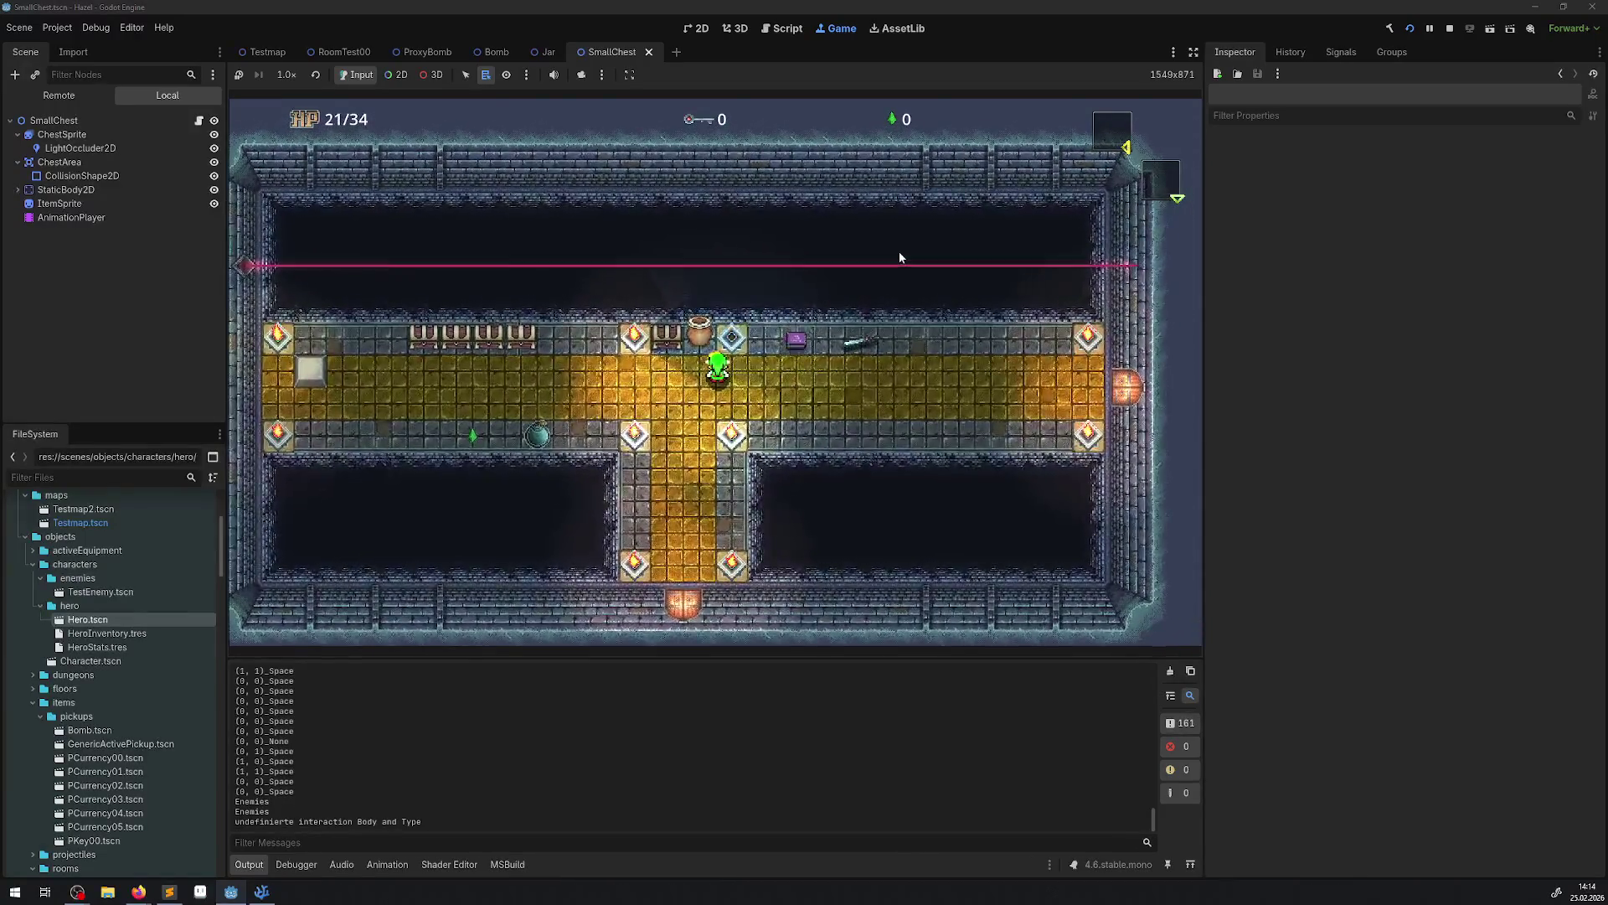
key("Down")
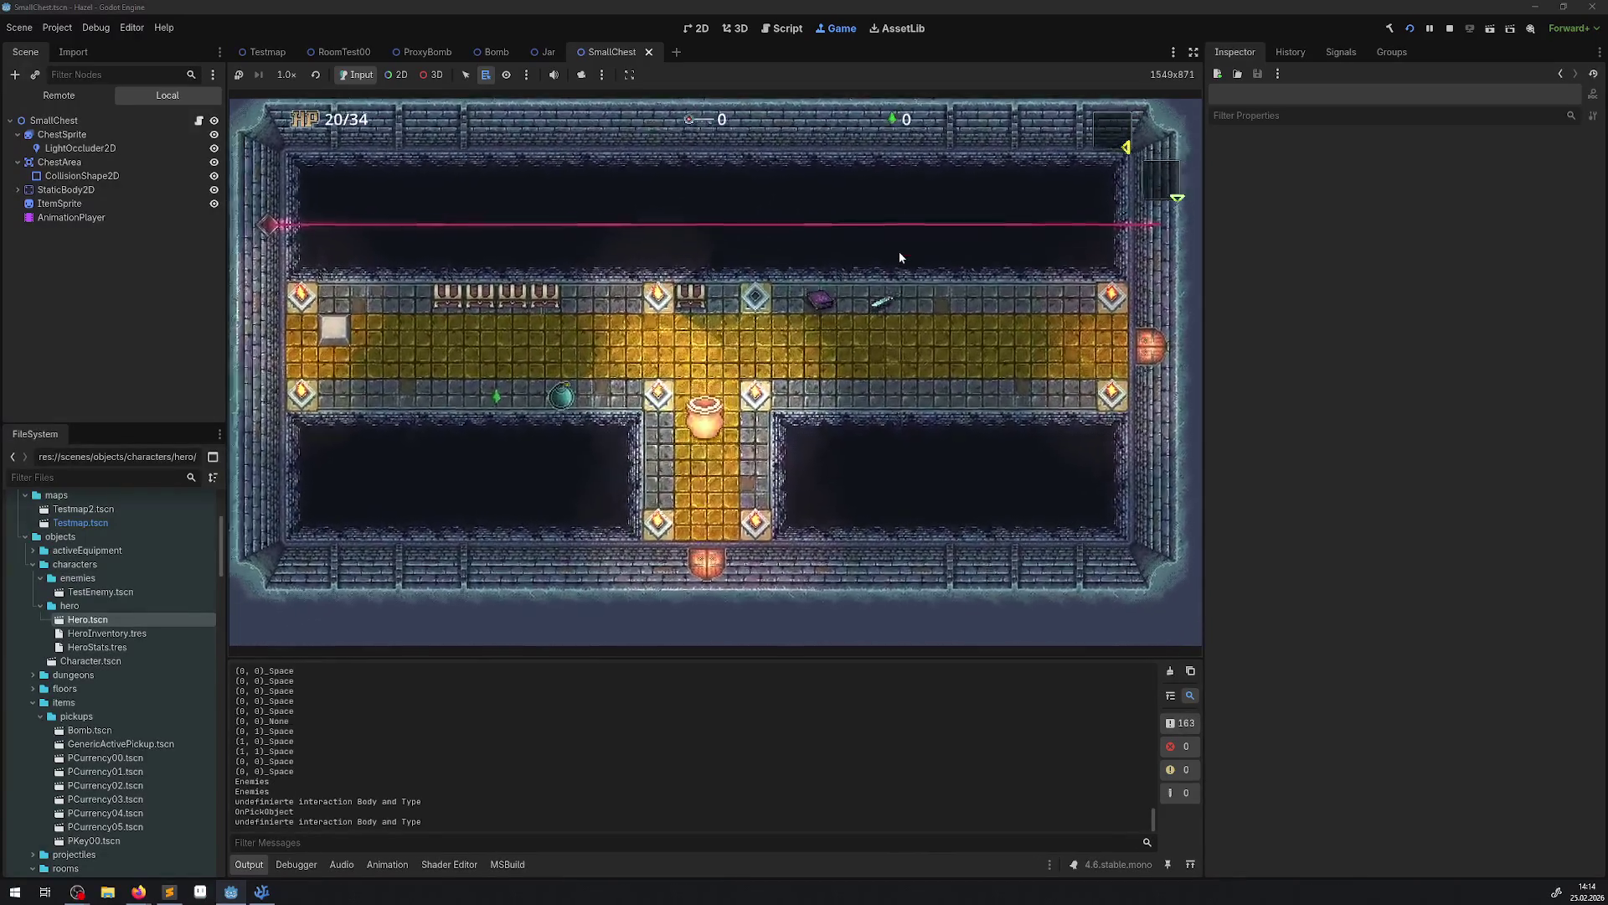
key("space")
key("space")
key("space")
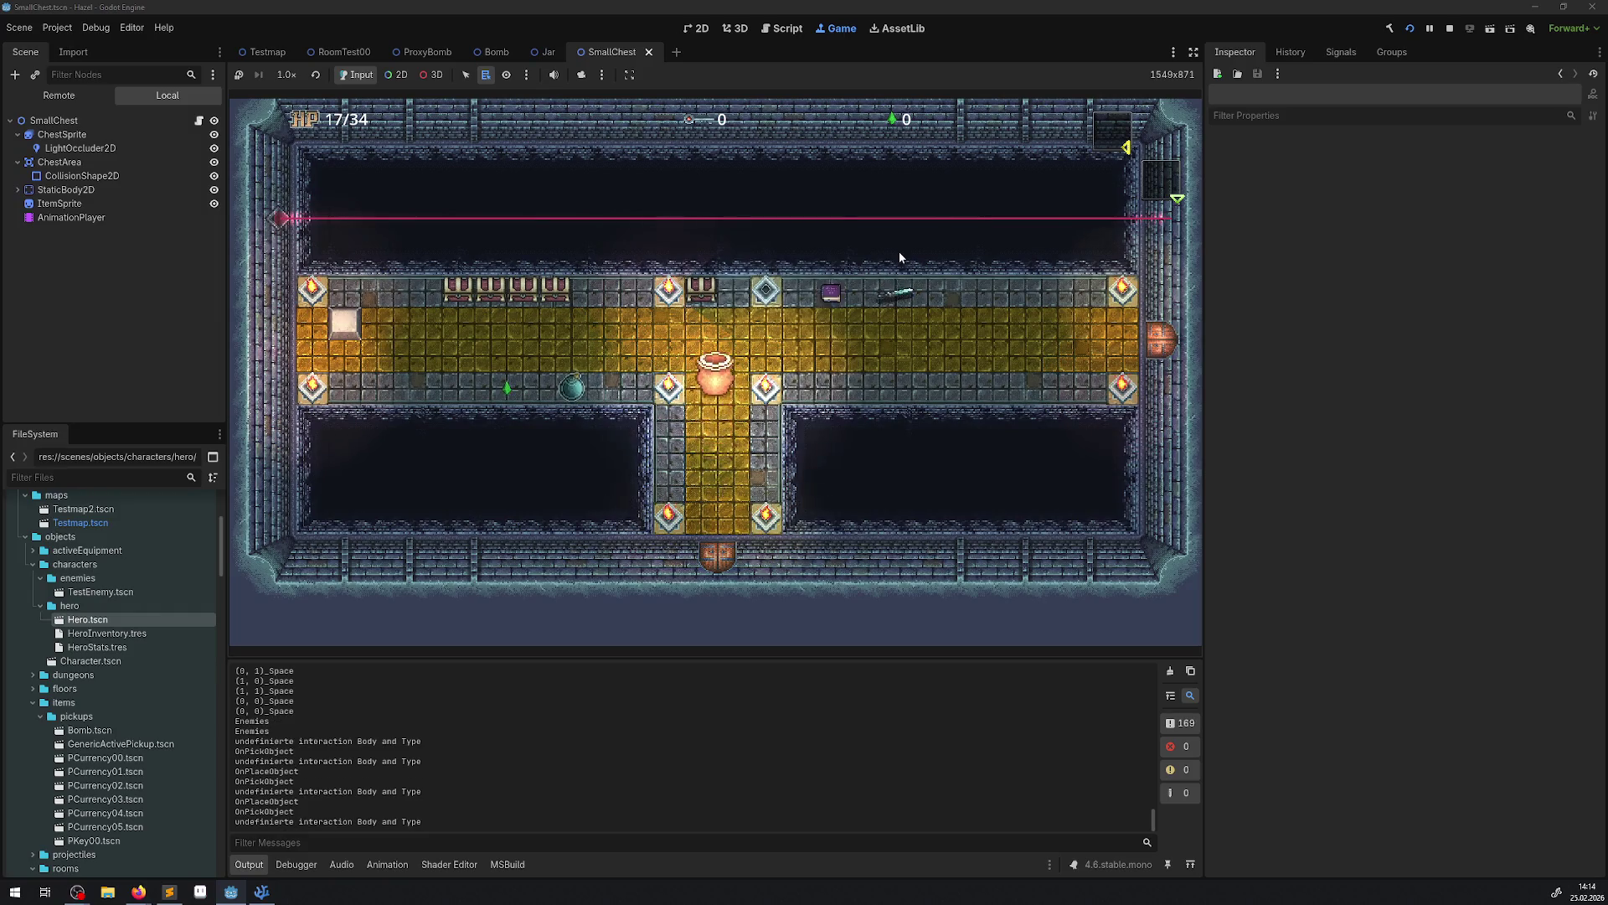
key("space")
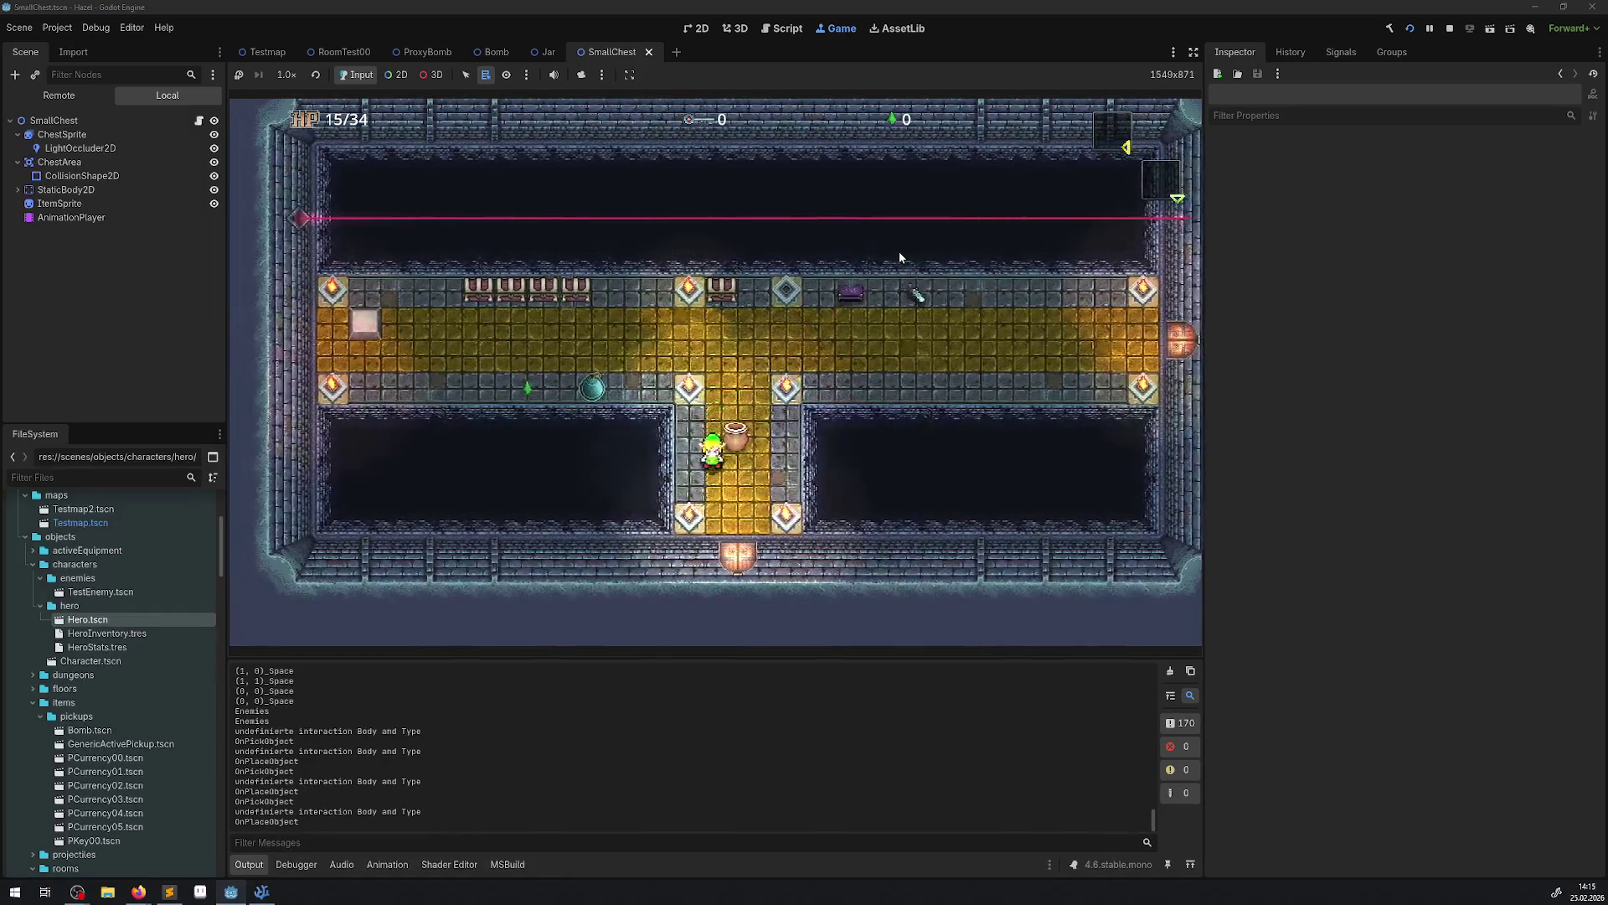
key("space")
key("space")
key("space")
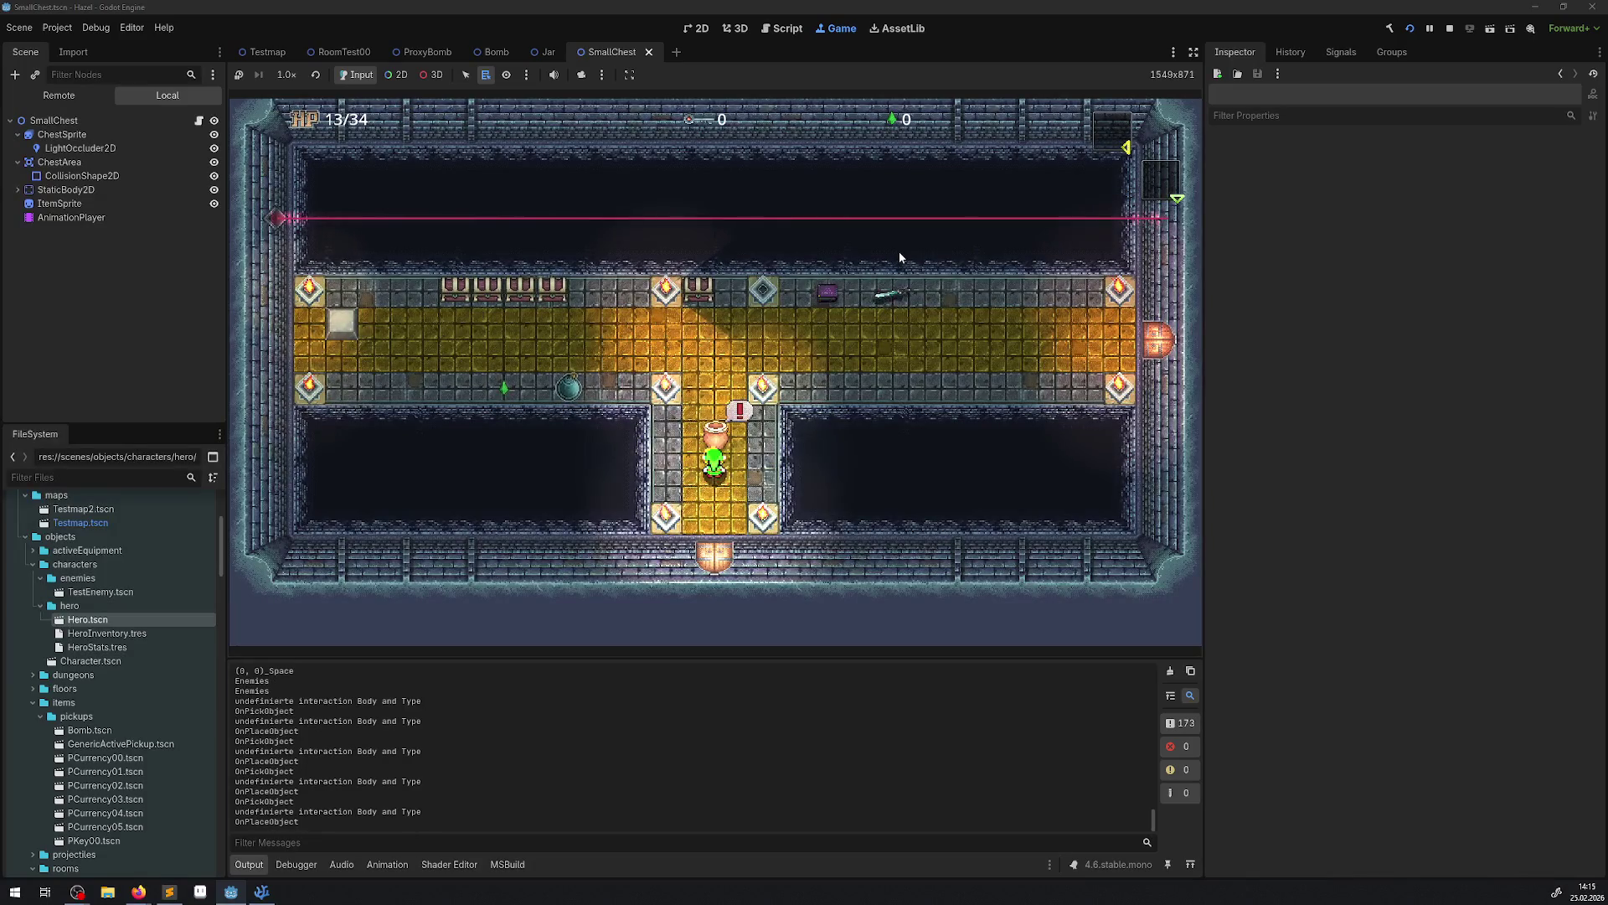
key("space")
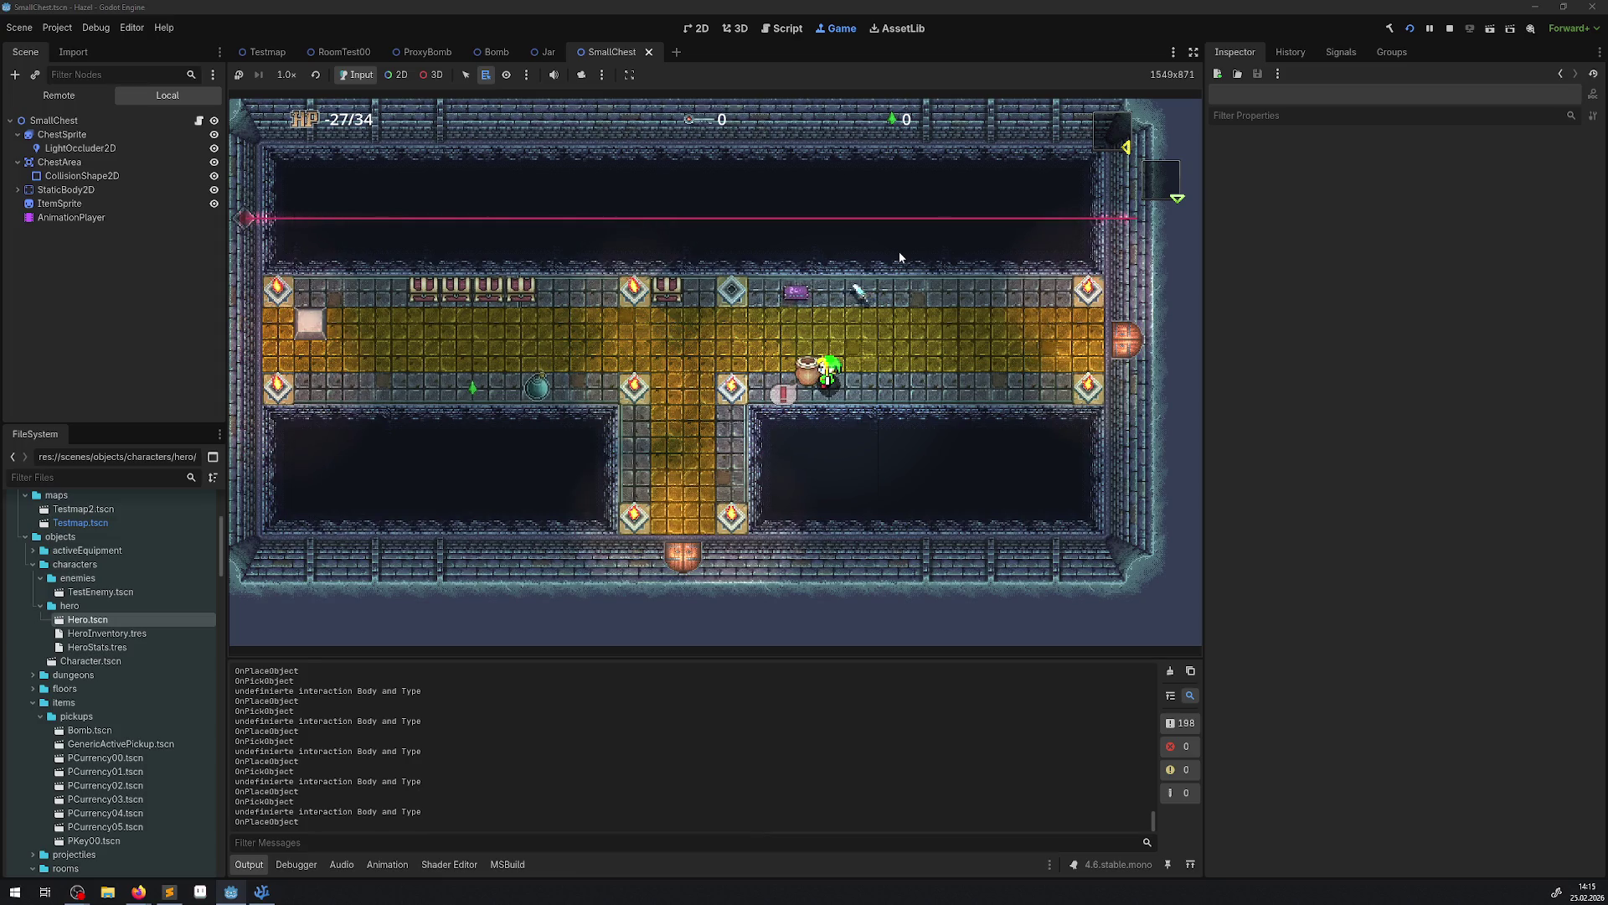
Stop the game, open the RoomTest00 scene, scroll to its Jar, and choose the Select tool.
left_click(1452, 30)
left_click(340, 52)
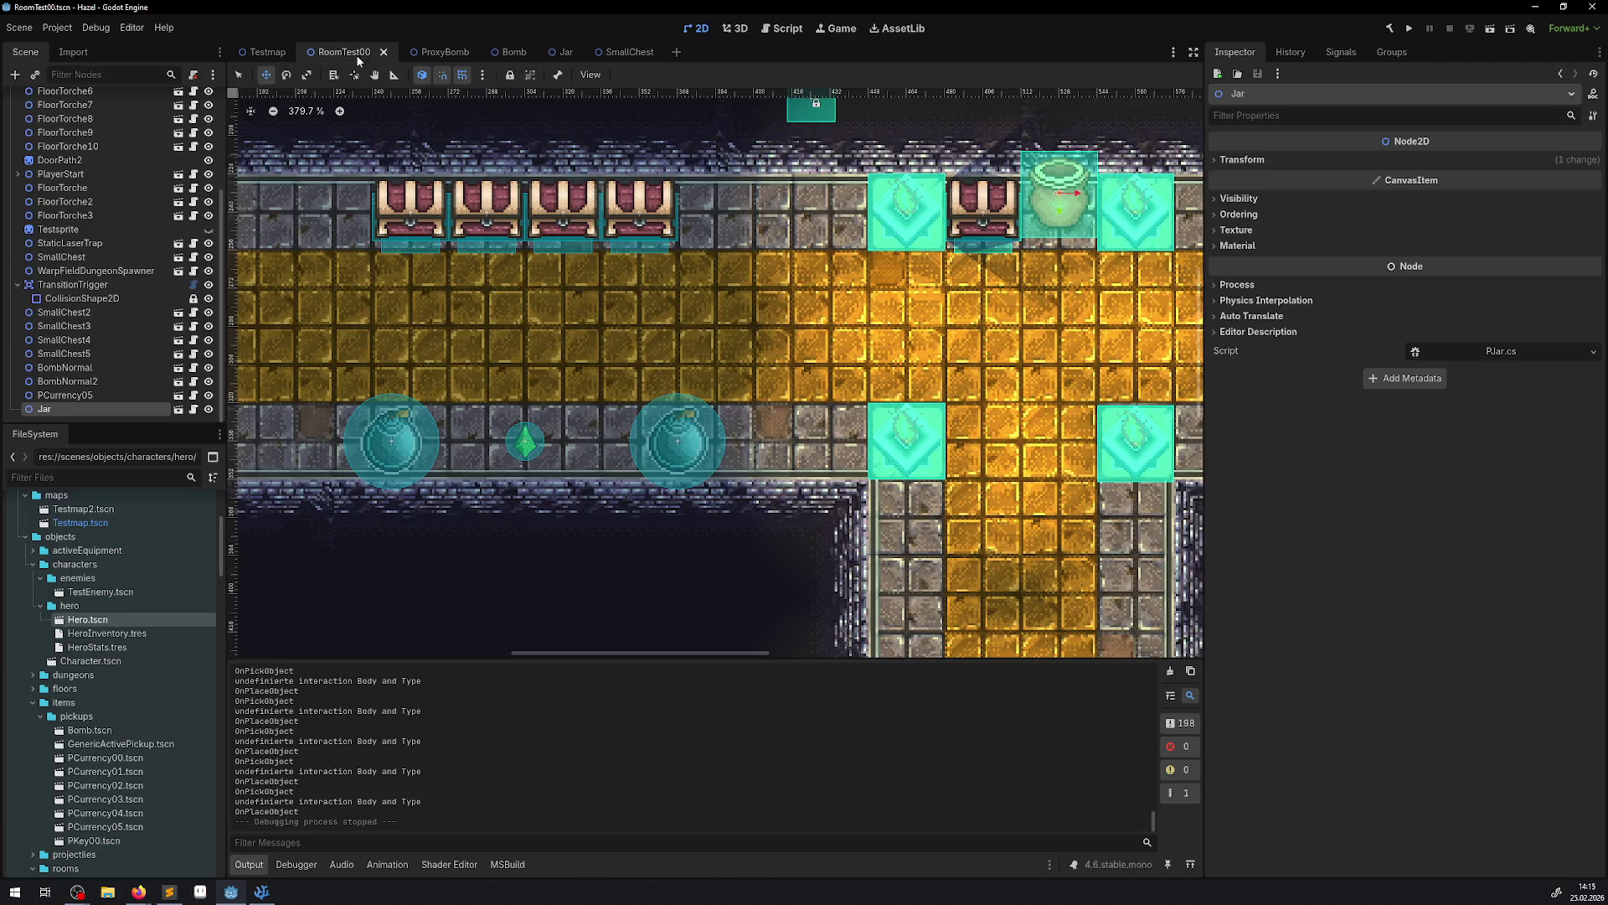
scroll(647, 351, "up", 2)
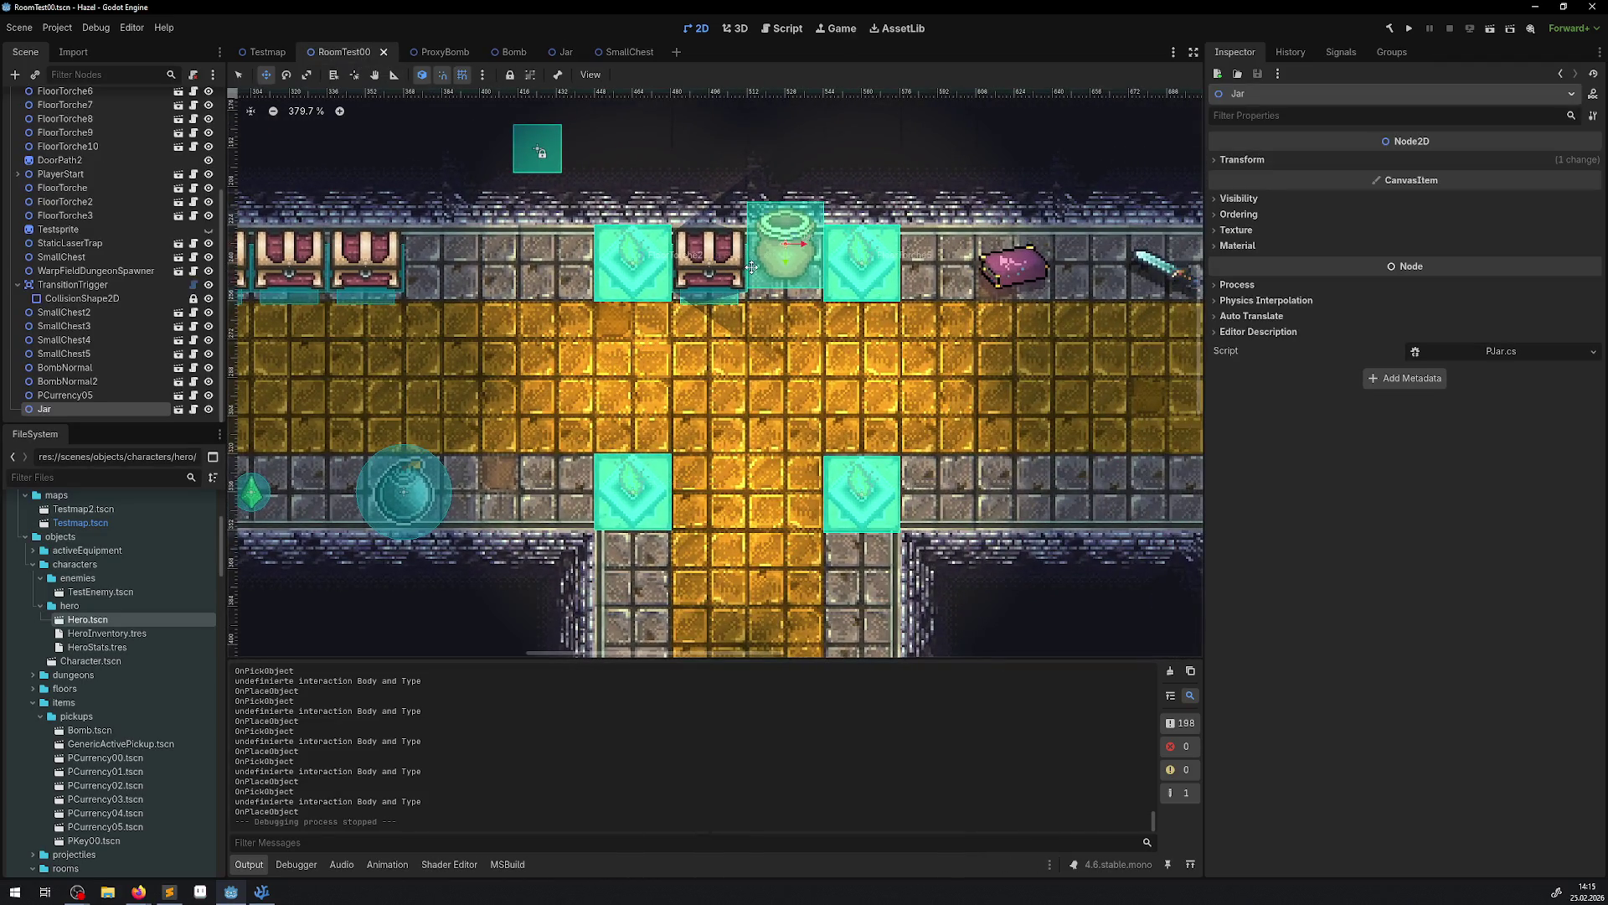
left_click(241, 75)
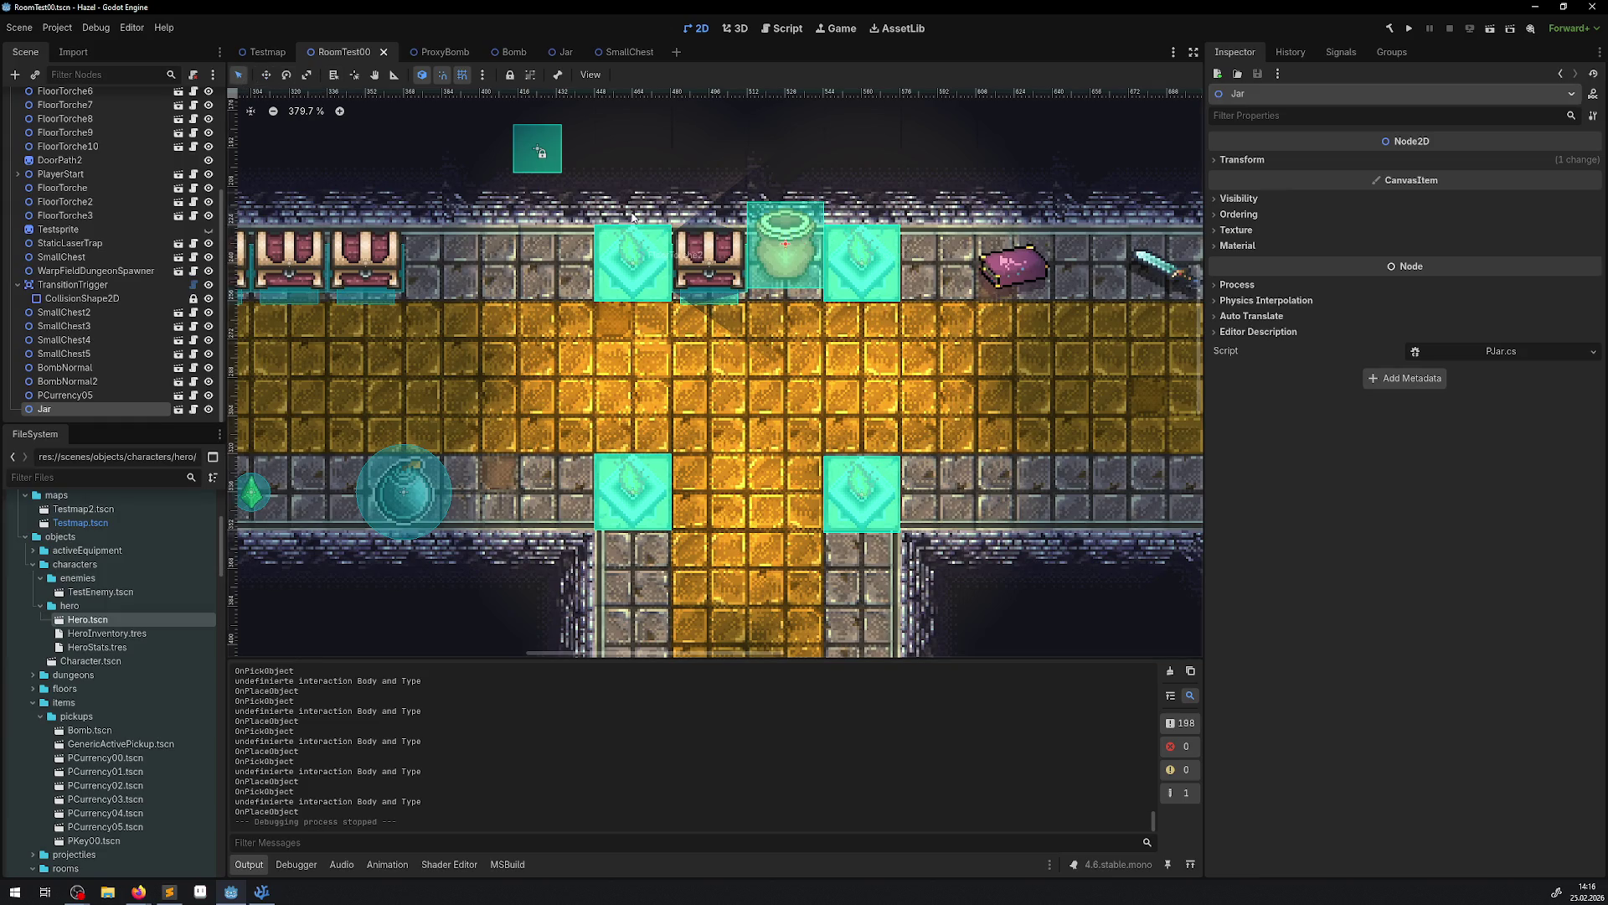